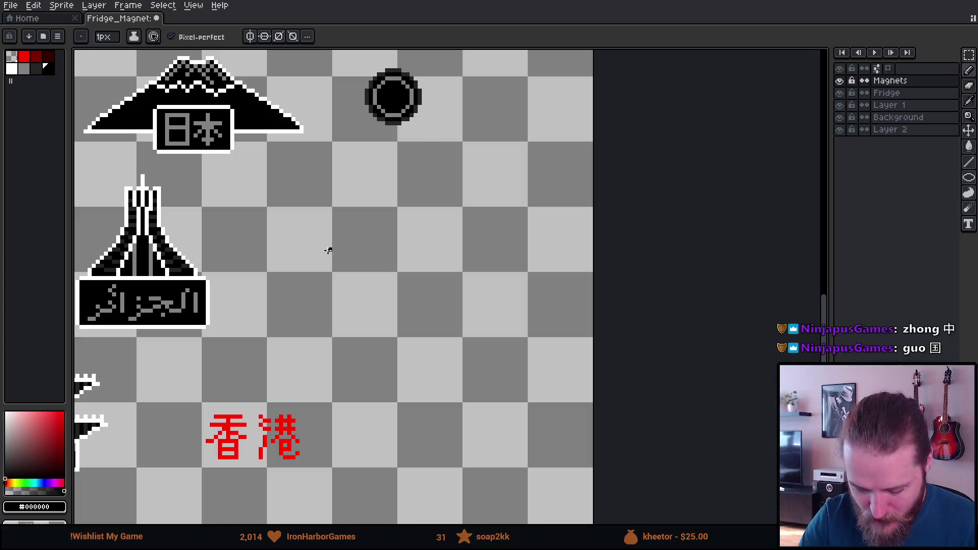
Step: Pencil-sketch 日本人 in black, undo a stray 国, and erase leftover stroke bits
{"action": "mouse_move", "coordinate": [334, 235]}
{"action": "left_mouse_down"}
{"action": "mouse_move", "coordinate": [362, 234]}
{"action": "mouse_move", "coordinate": [363, 288]}
{"action": "mouse_move", "coordinate": [364, 253]}
{"action": "mouse_move", "coordinate": [399, 288]}
{"action": "left_mouse_up"}
{"action": "mouse_move", "coordinate": [375, 250]}
{"action": "left_mouse_down"}
{"action": "mouse_move", "coordinate": [417, 244]}
{"action": "mouse_move", "coordinate": [365, 271]}
{"action": "left_mouse_up"}
{"action": "mouse_move", "coordinate": [401, 251]}
{"action": "left_mouse_down"}
{"action": "mouse_move", "coordinate": [425, 266]}
{"action": "mouse_move", "coordinate": [414, 275]}
{"action": "left_mouse_up"}
{"action": "mouse_move", "coordinate": [461, 242]}
{"action": "left_mouse_down"}
{"action": "mouse_move", "coordinate": [474, 245]}
{"action": "mouse_move", "coordinate": [461, 220]}
{"action": "mouse_move", "coordinate": [453, 258]}
{"action": "mouse_move", "coordinate": [493, 278]}
{"action": "left_mouse_up"}
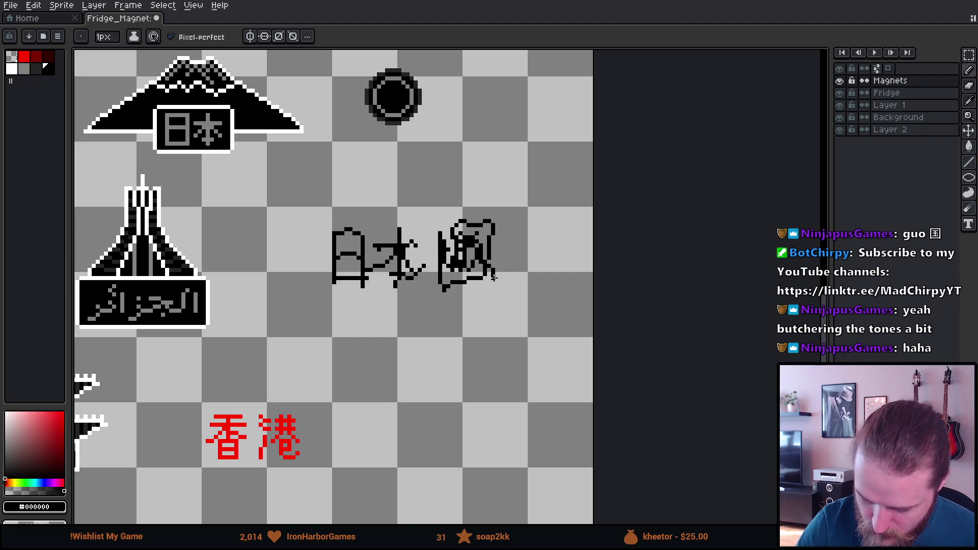
{"action": "key", "text": "ctrl+z"}
{"action": "key", "text": "ctrl+z"}
{"action": "key", "text": "ctrl+z"}
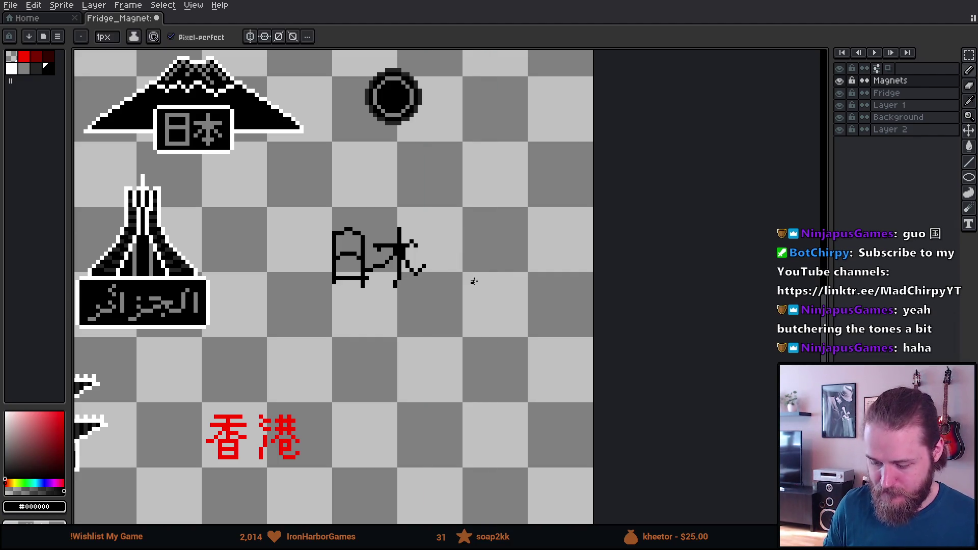
{"action": "left_click_drag", "start_coordinate": [431, 278], "coordinate": [499, 279]}
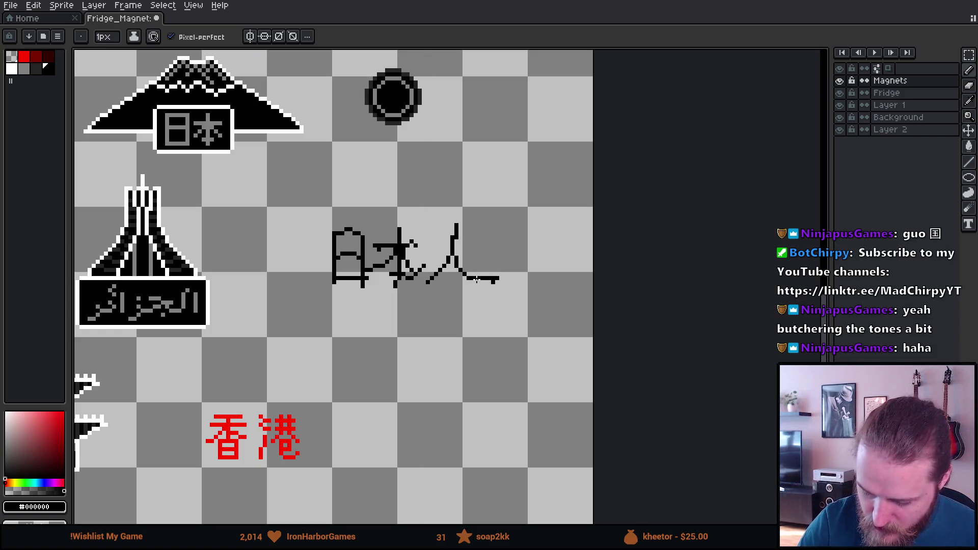
{"action": "key", "text": "e"}
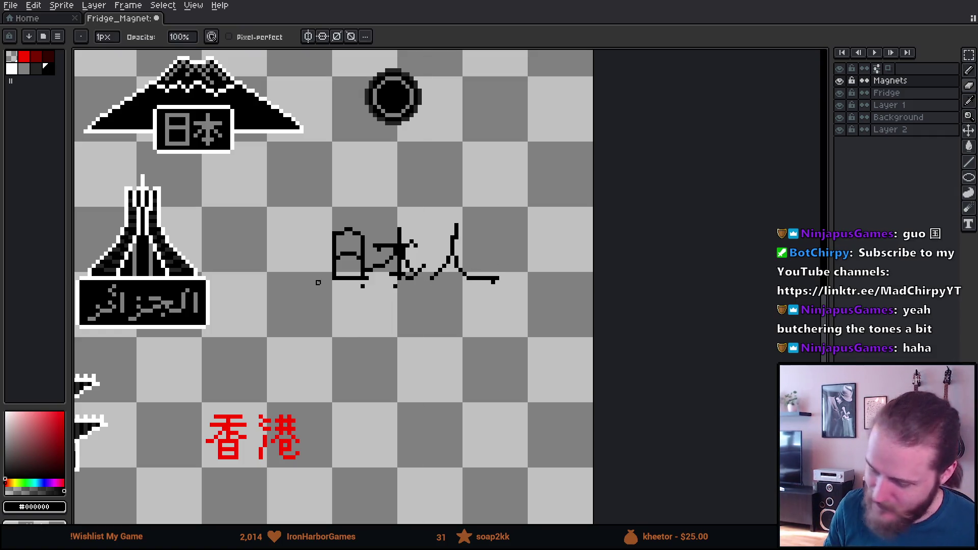
{"action": "left_click_drag", "start_coordinate": [331, 280], "coordinate": [413, 278]}
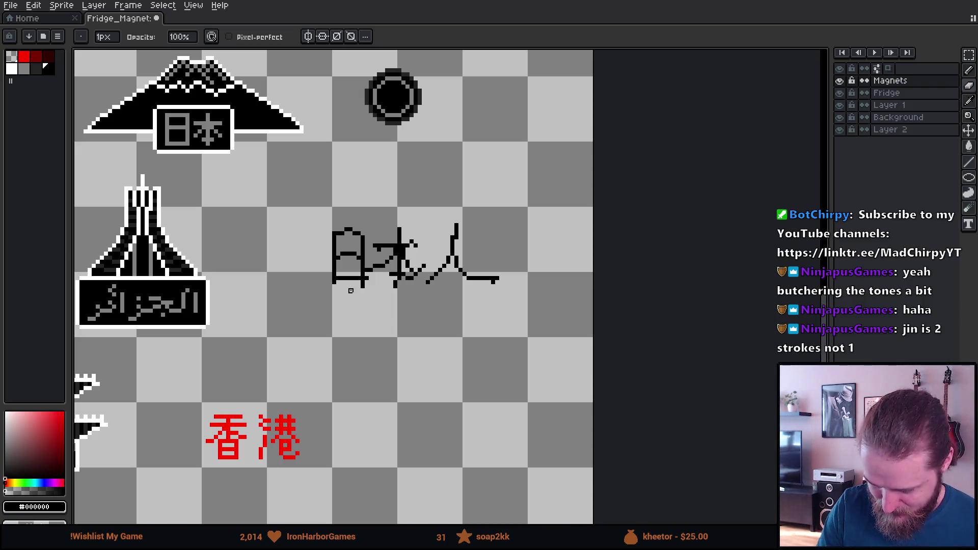
Step: Enlarge the eraser to 31px, wipe out the 日本人 sketch, then shrink it back to 1px
{"action": "scroll", "coordinate": [411, 319], "scroll_direction": "up", "scroll_amount": 6}
{"action": "left_click_drag", "start_coordinate": [469, 295], "coordinate": [357, 249]}
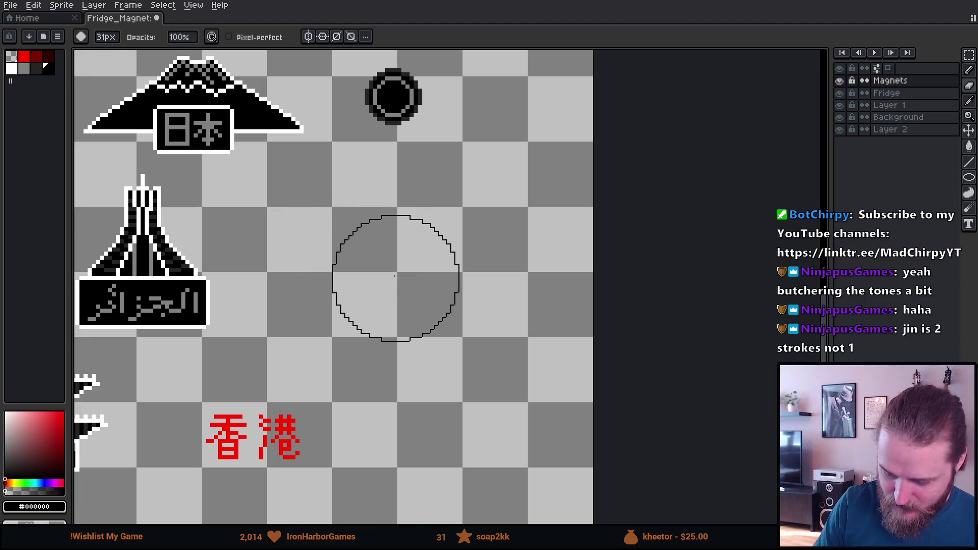
{"action": "scroll", "coordinate": [418, 327], "scroll_direction": "down", "scroll_amount": 6}
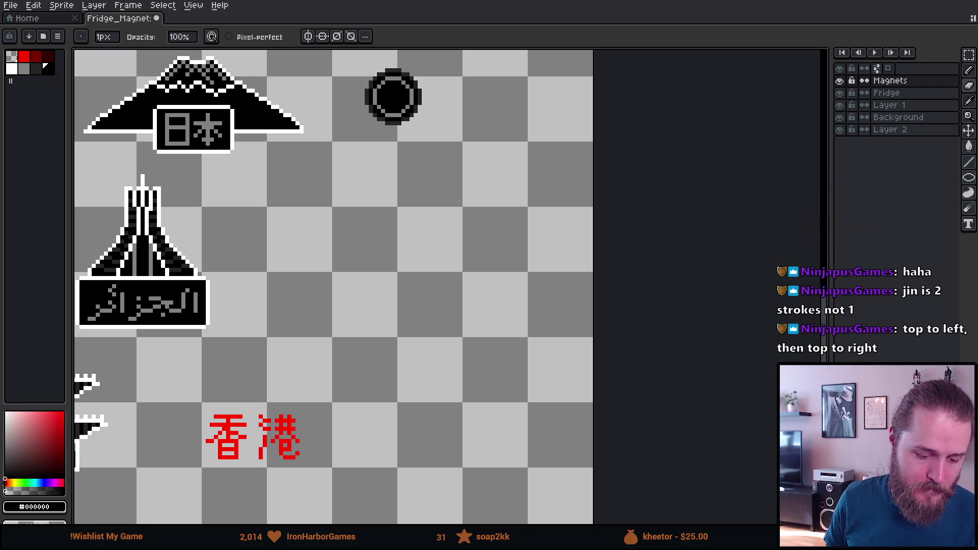
{"action": "key", "text": "alt+Tab"}
Step: Reload the Shroud of Gloom Steam page with ?l=schinese for Simplified Chinese
{"action": "left_click", "coordinate": [382, 33]}
{"action": "type", "text": "?l="}
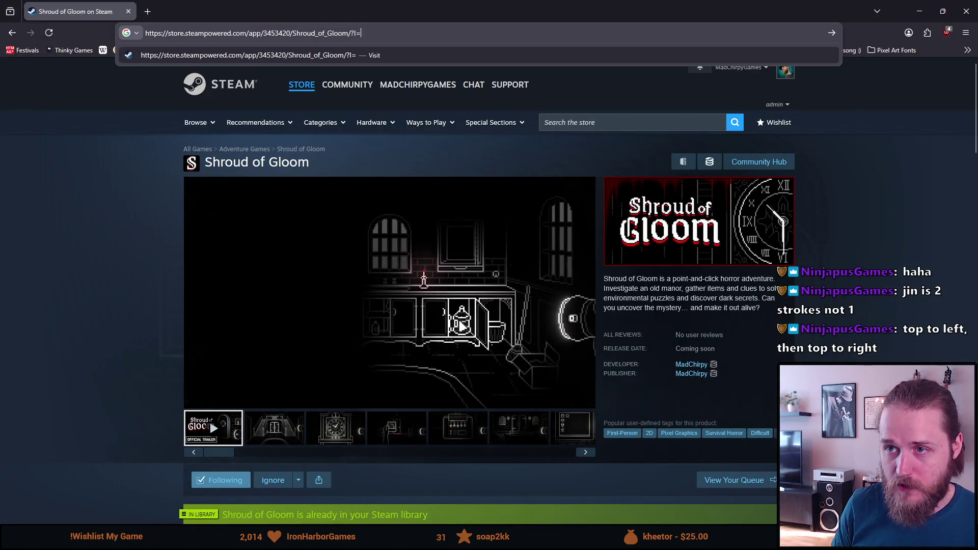
{"action": "type", "text": "schinese"}
{"action": "key", "text": "Return"}
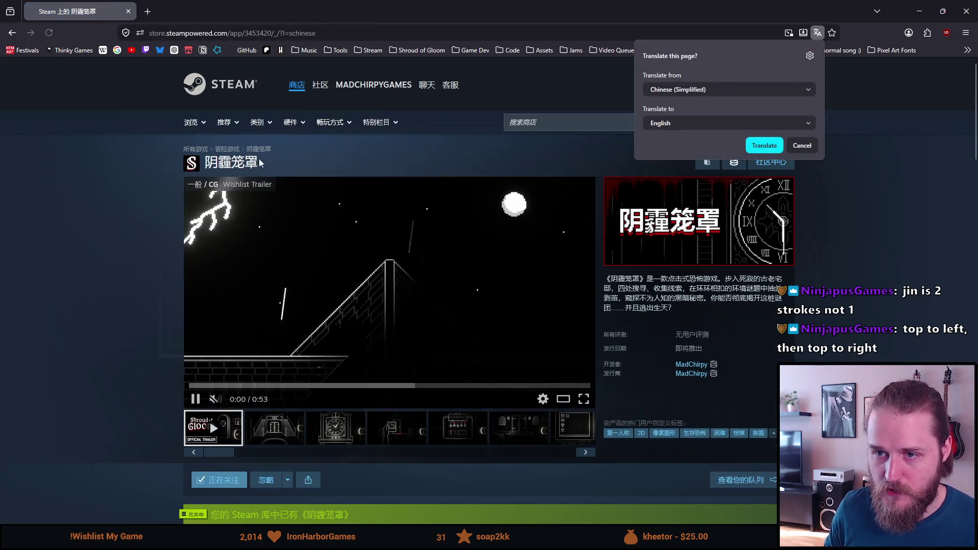
Step: Copy the title 阴霾笼罩 and search Google for it in a new tab
{"action": "left_click_drag", "start_coordinate": [260, 162], "coordinate": [204, 163]}
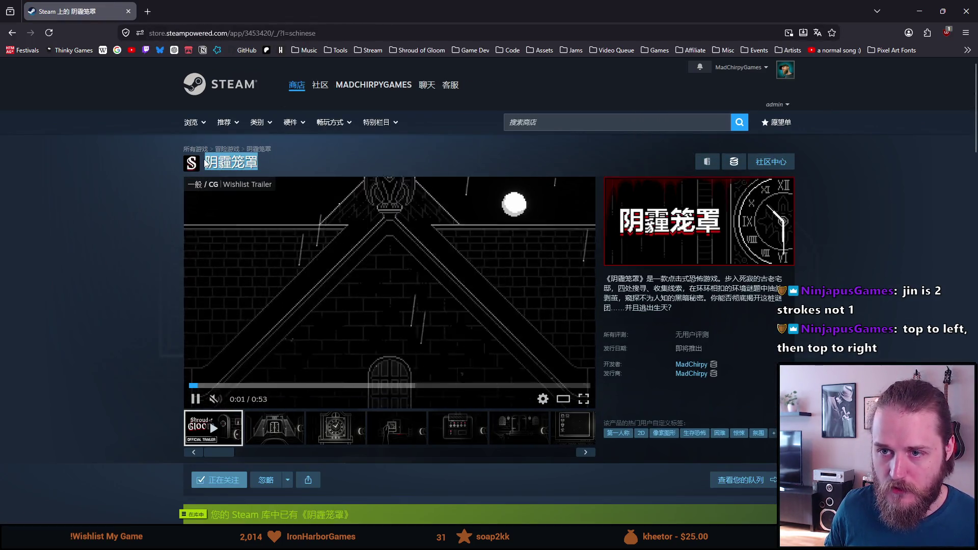
{"action": "key", "text": "ctrl+c"}
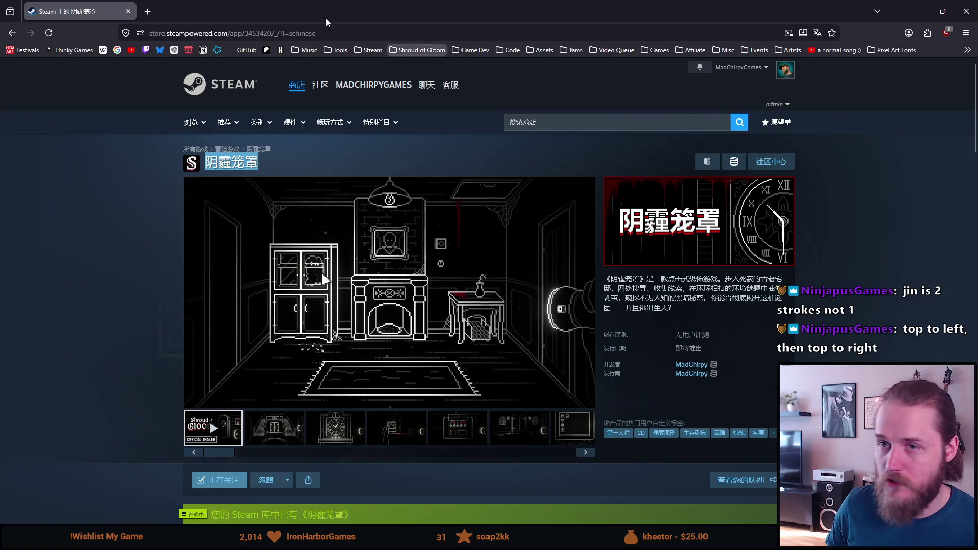
{"action": "left_click", "coordinate": [150, 7]}
{"action": "key", "text": "ctrl+v"}
{"action": "key", "text": "Return"}
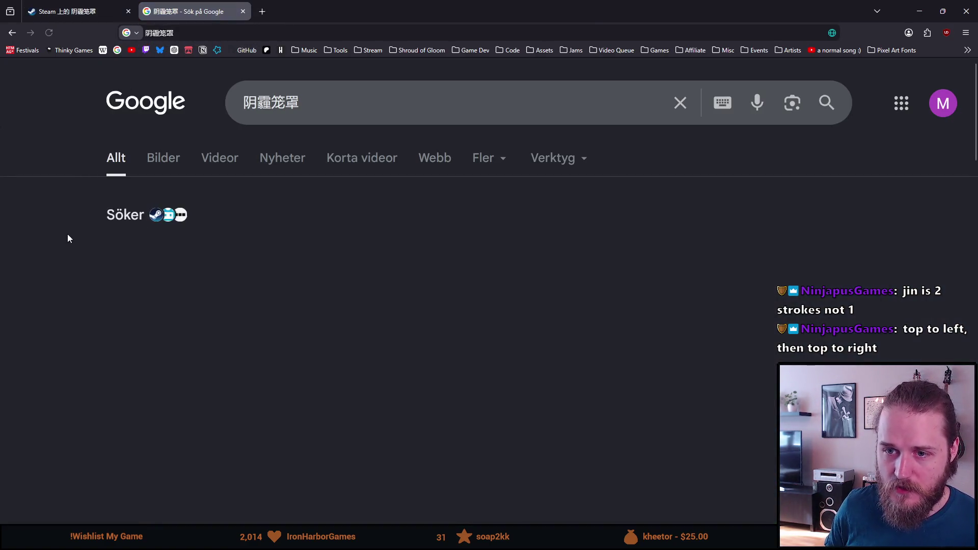
Step: Search Google for '阴霾笼罩 pronunciation'
{"action": "left_click", "coordinate": [204, 28]}
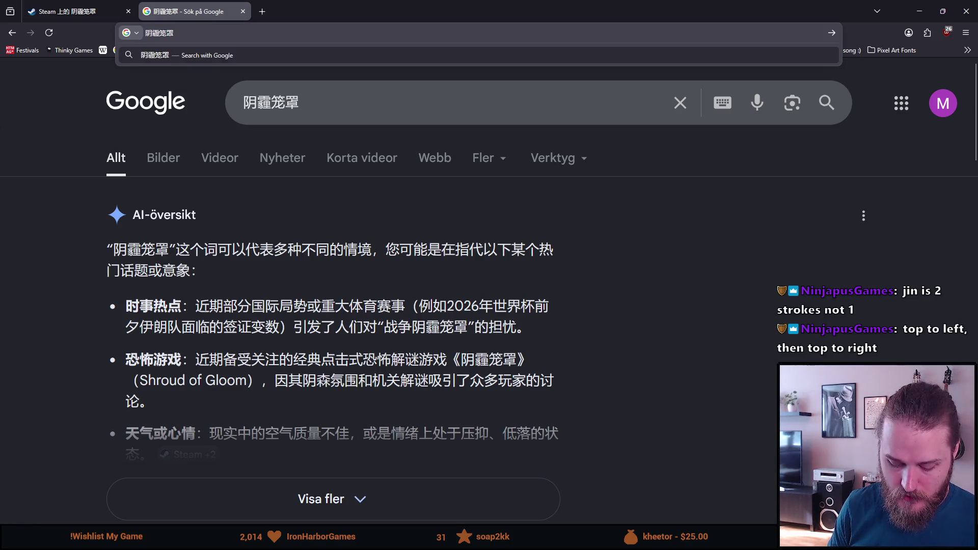
{"action": "type", "text": " romani"}
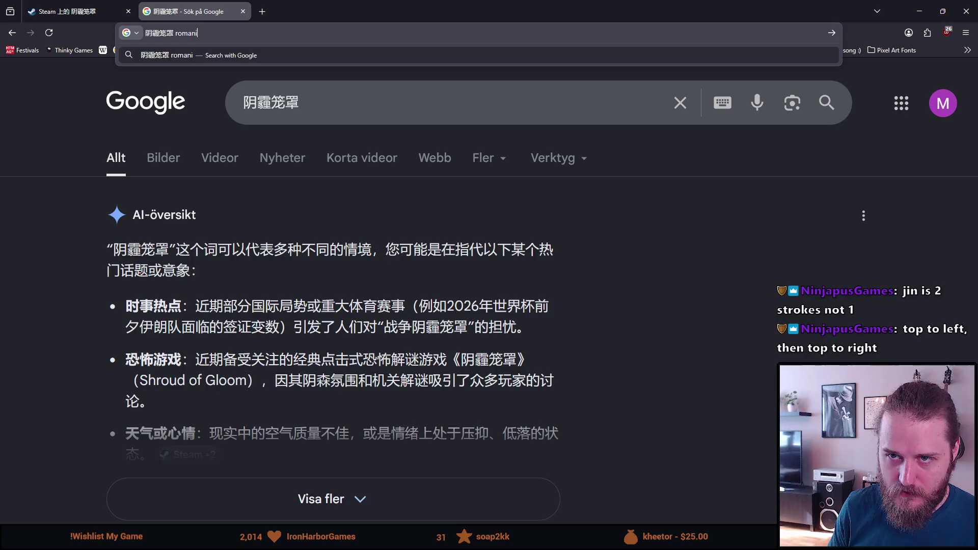
{"action": "key", "text": "BackSpace"}
{"action": "key", "text": "BackSpace"}
{"action": "key", "text": "BackSpace"}
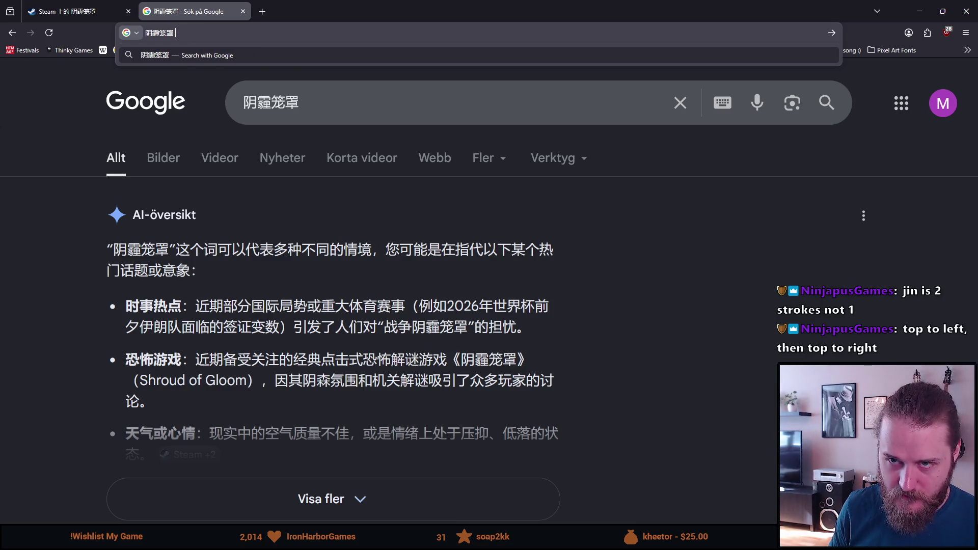
{"action": "type", "text": "roman"}
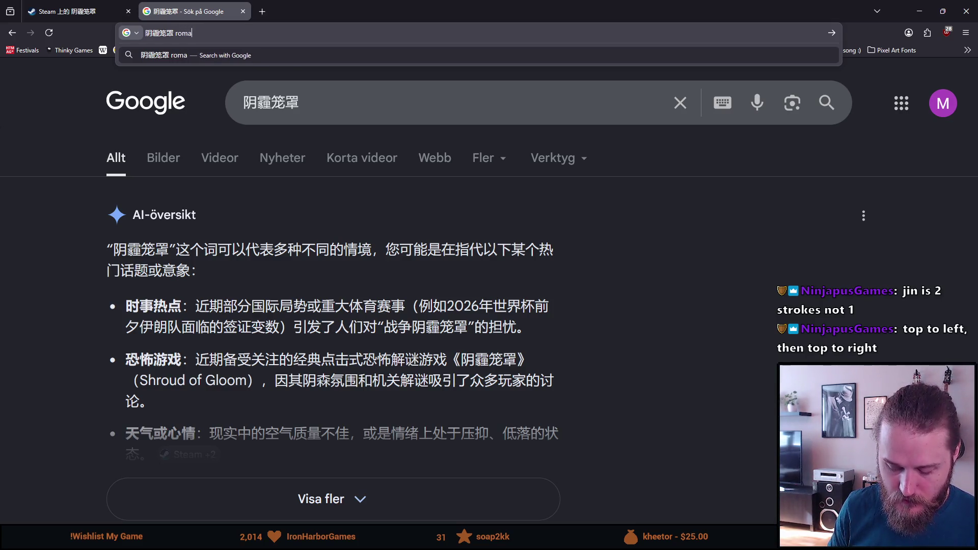
{"action": "key", "text": "BackSpace"}
{"action": "key", "text": "BackSpace"}
{"action": "key", "text": "BackSpace"}
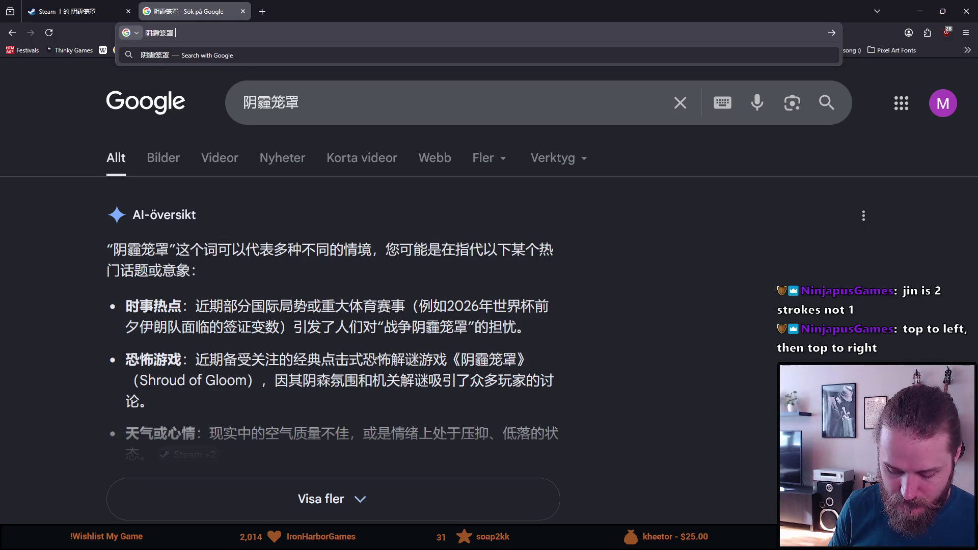
{"action": "type", "text": "pronunciation"}
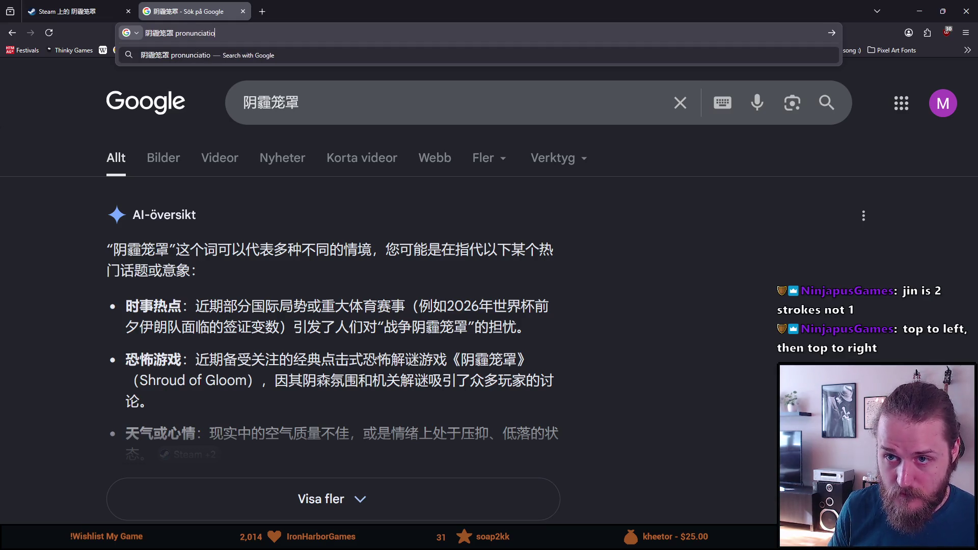
{"action": "key", "text": "Return"}
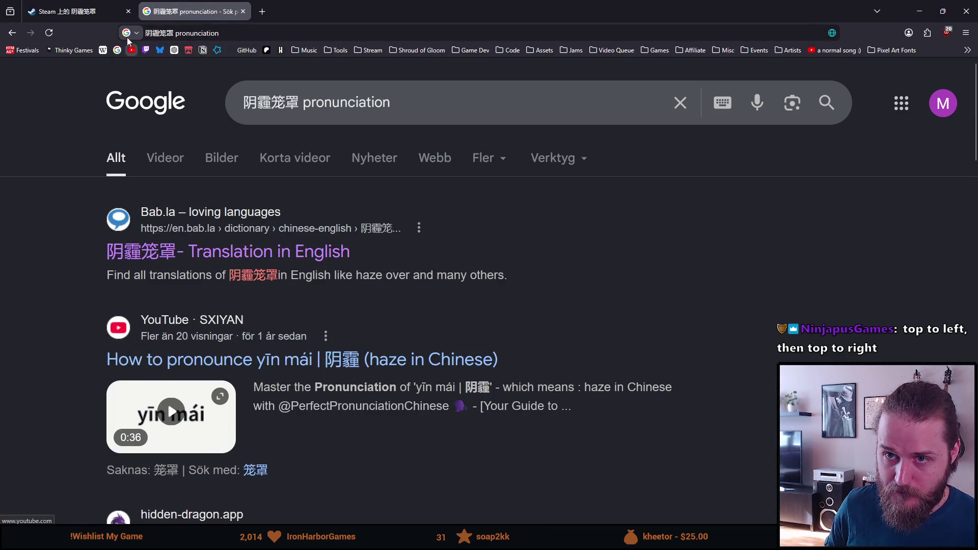
Step: Append 'ai' to the pronunciation query and rerun the search
{"action": "left_click", "coordinate": [198, 30]}
{"action": "key", "text": "End"}
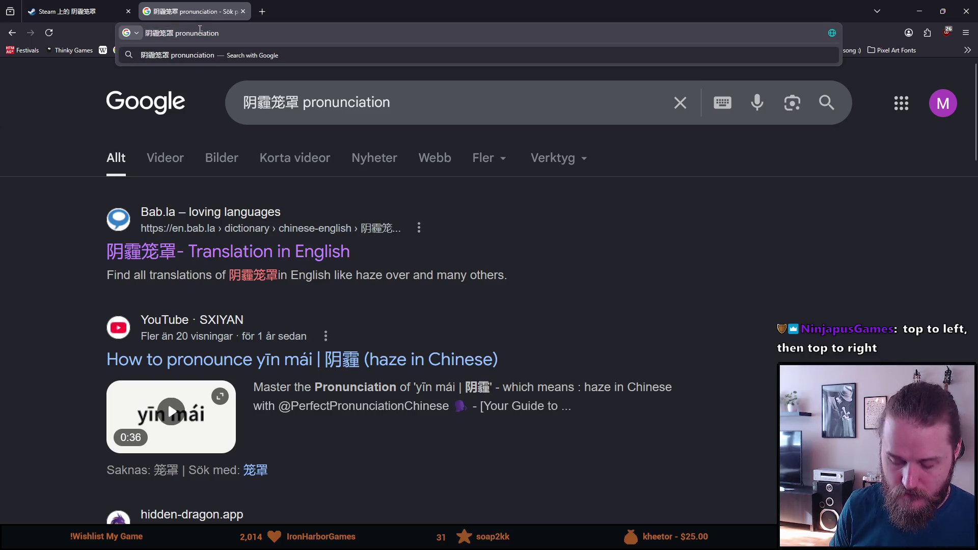
{"action": "type", "text": "ai"}
{"action": "key", "text": "Return"}
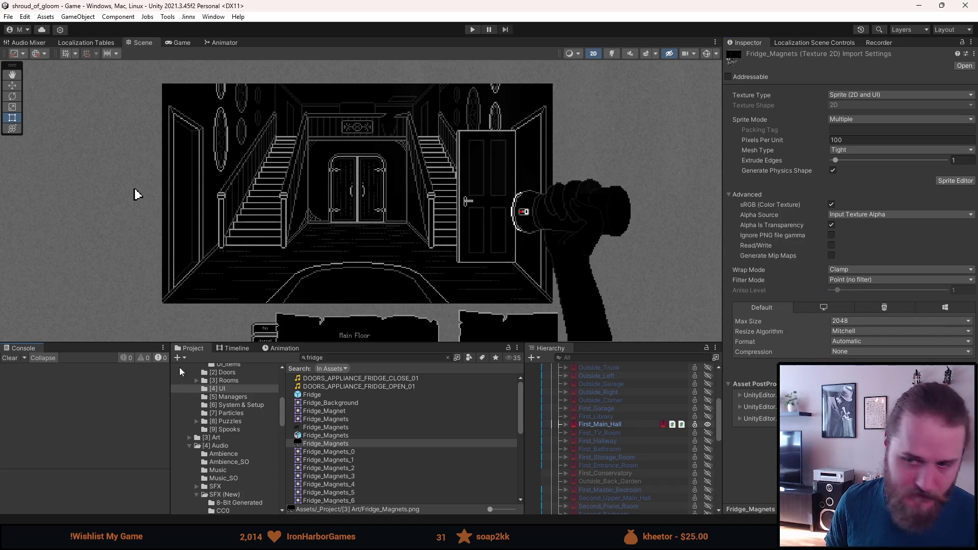
Step: Deactivate First_Main_Hall in the Unity Hierarchy with Alt+Shift+A
{"action": "key", "text": "alt+shift+a"}
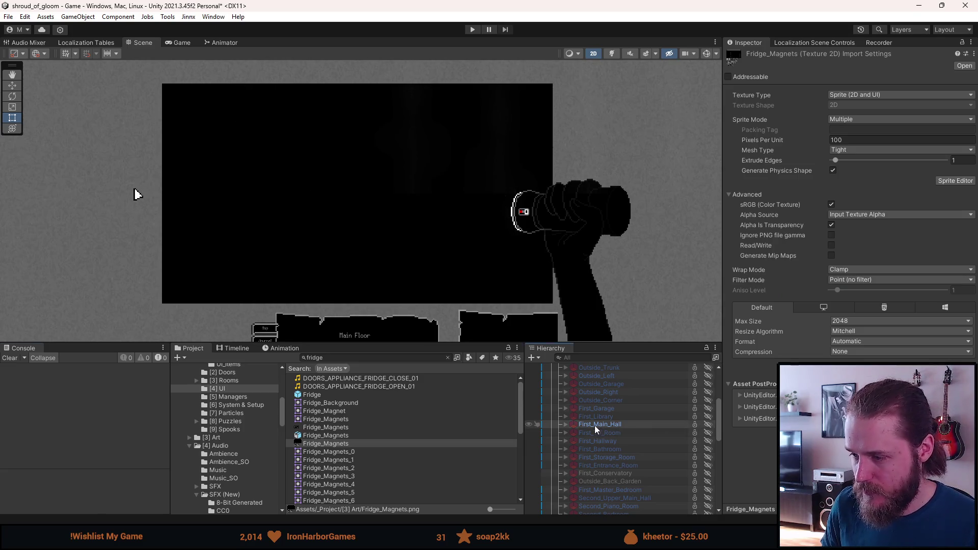
Step: Select and activate First_Kitchen, then expand it to reveal Chess_Close_Up
{"action": "scroll", "coordinate": [596, 442], "scroll_direction": "up", "scroll_amount": 3}
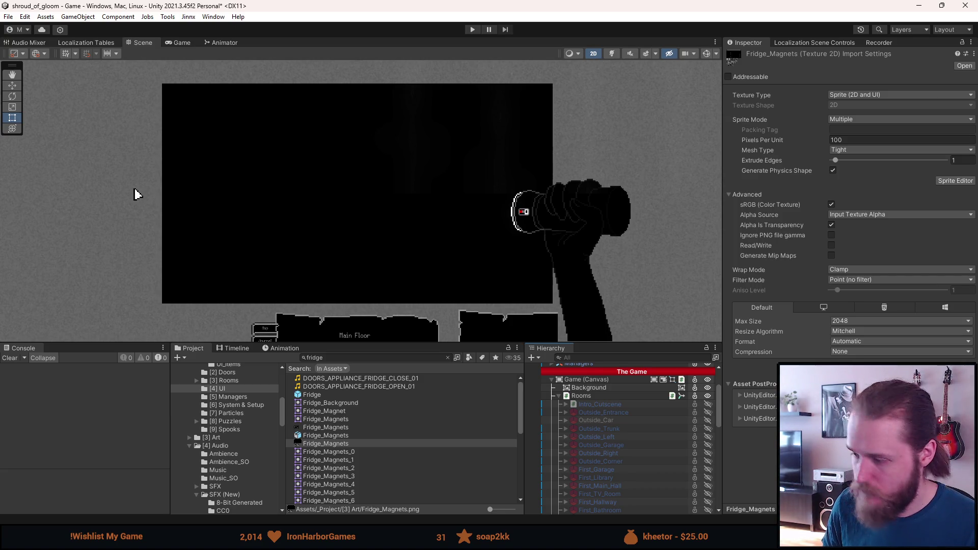
{"action": "scroll", "coordinate": [585, 452], "scroll_direction": "down", "scroll_amount": 5}
{"action": "scroll", "coordinate": [591, 442], "scroll_direction": "down", "scroll_amount": 5}
{"action": "scroll", "coordinate": [590, 448], "scroll_direction": "down", "scroll_amount": 10}
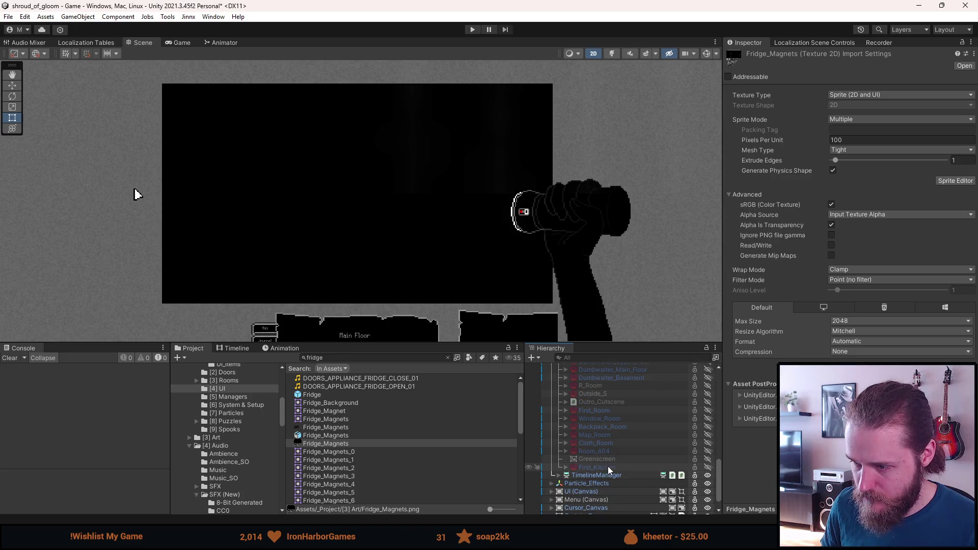
{"action": "mouse_move", "coordinate": [609, 467]}
{"action": "left_mouse_down"}
{"action": "mouse_move", "coordinate": [610, 365]}
{"action": "mouse_move", "coordinate": [617, 457]}
{"action": "mouse_move", "coordinate": [617, 447]}
{"action": "left_mouse_up"}
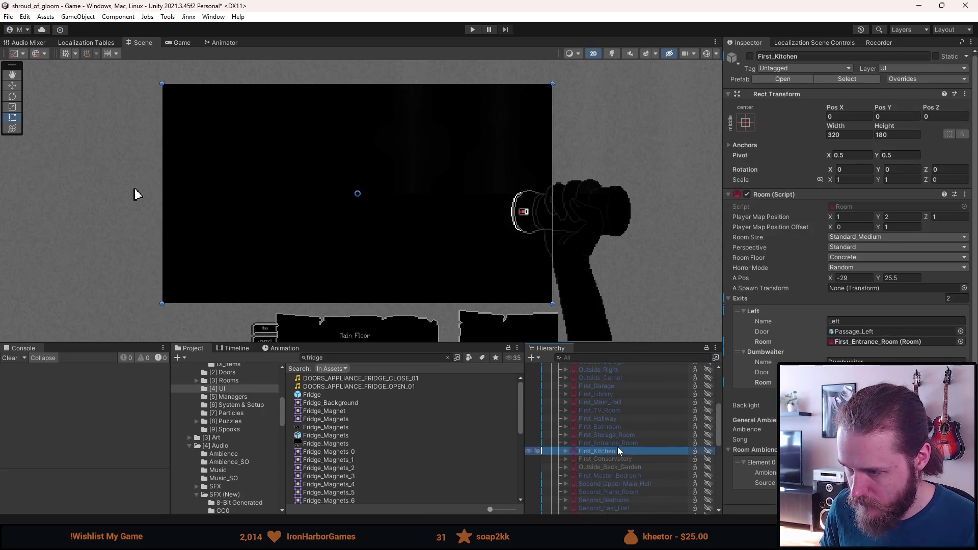
{"action": "key", "text": "alt+shift+a"}
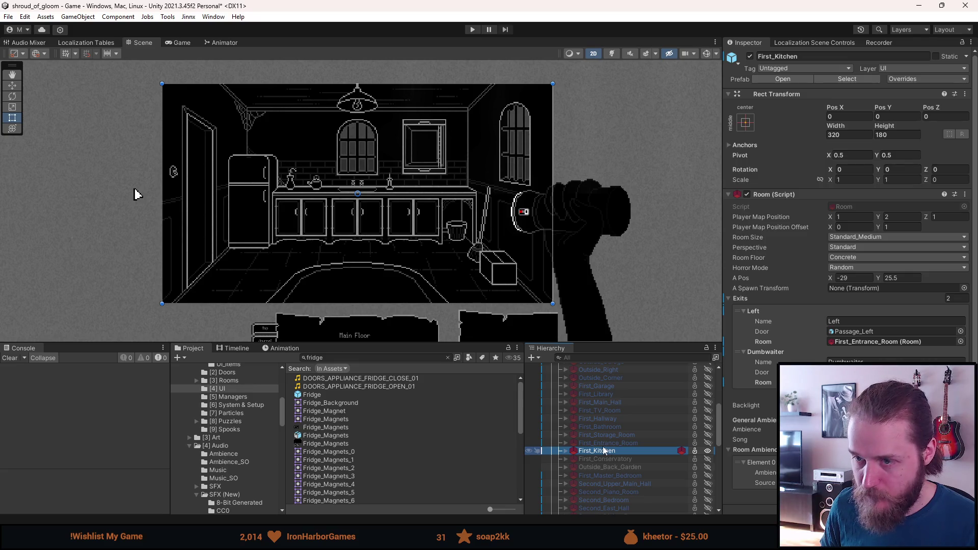
{"action": "left_click", "coordinate": [566, 451]}
{"action": "scroll", "coordinate": [593, 460], "scroll_direction": "up", "scroll_amount": 3}
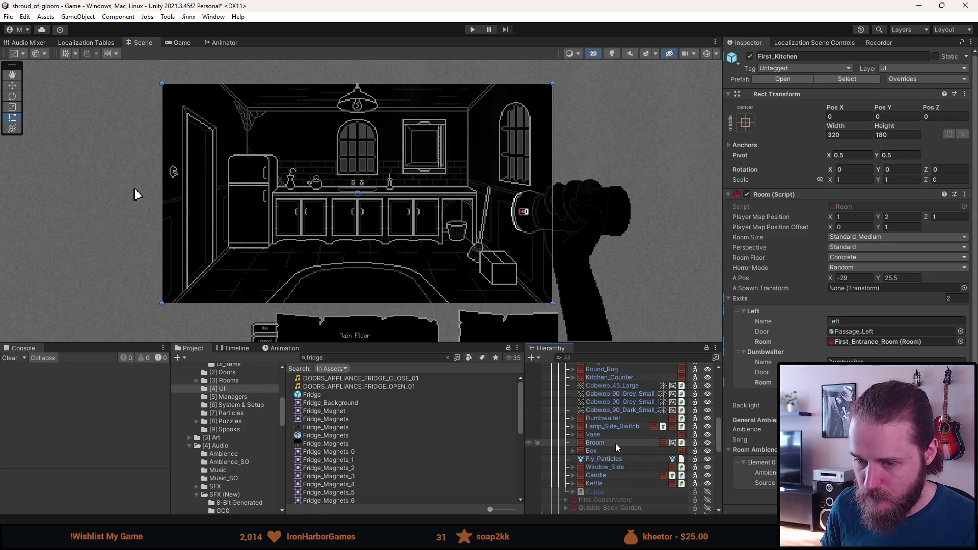
{"action": "scroll", "coordinate": [613, 446], "scroll_direction": "up", "scroll_amount": 5}
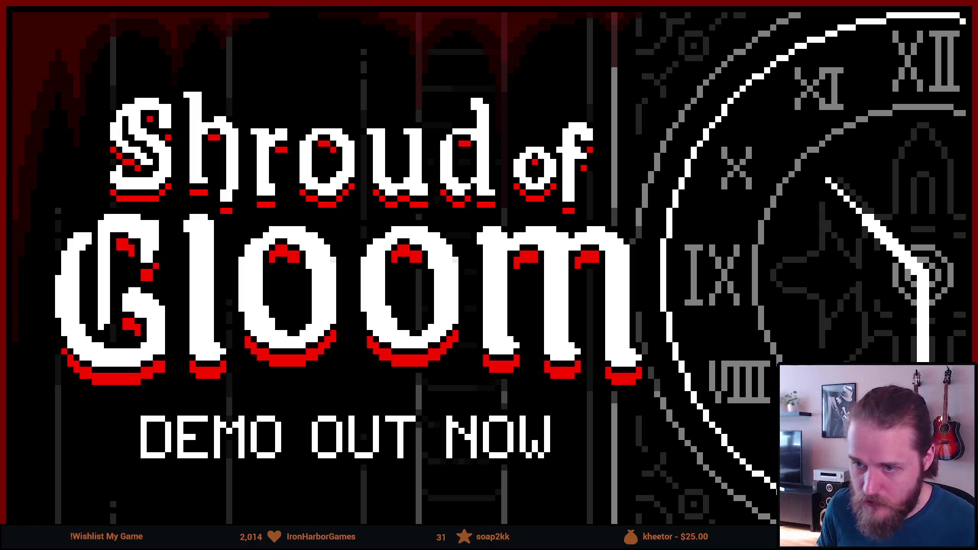
{"action": "scroll", "coordinate": [610, 457], "scroll_direction": "down", "scroll_amount": 3}
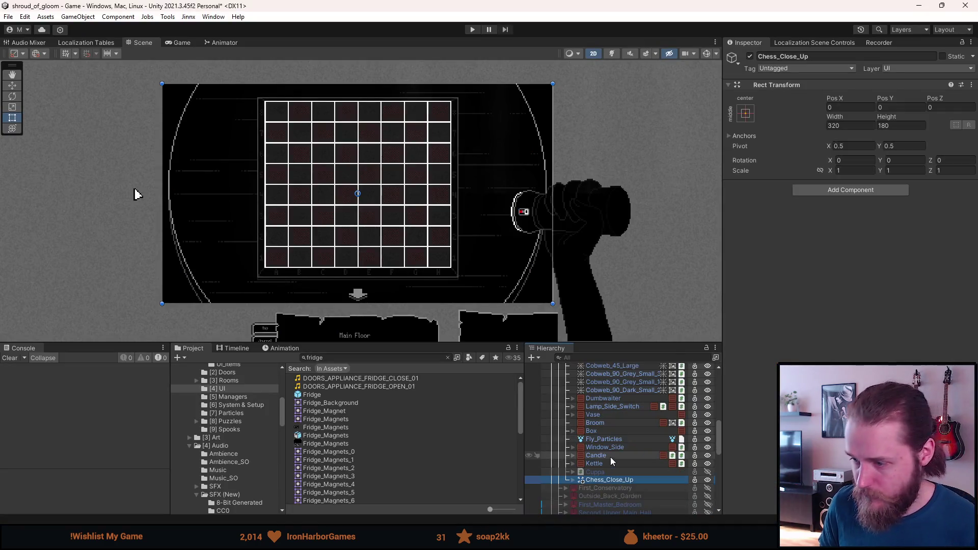
Step: Delete Chess_Board and Move_Transforms from Chess_Close_Up
{"action": "left_click", "coordinate": [574, 480]}
{"action": "scroll", "coordinate": [574, 480], "scroll_direction": "down", "scroll_amount": 3}
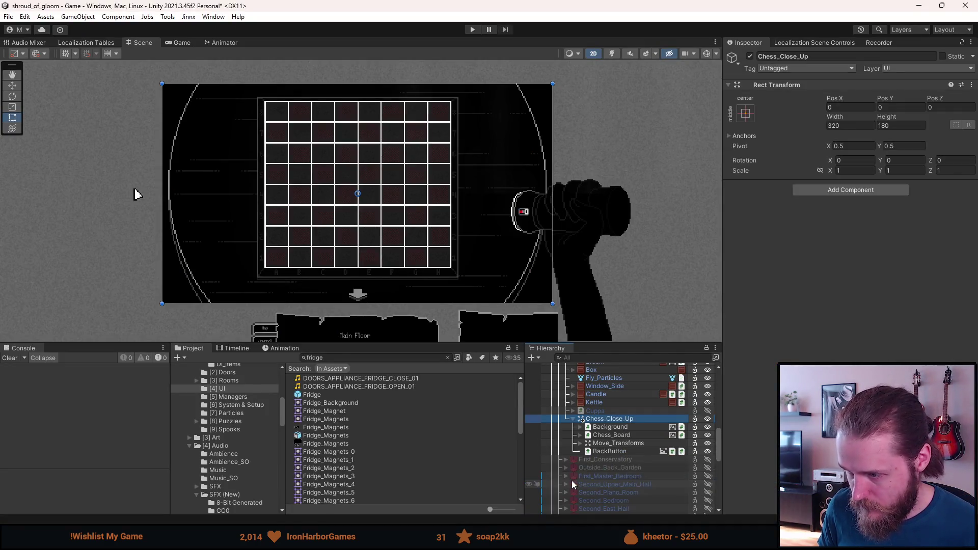
{"action": "left_click", "coordinate": [604, 435]}
{"action": "key", "text": "Delete"}
{"action": "left_click", "coordinate": [604, 435]}
{"action": "key", "text": "Delete"}
Step: Give both Background and Non_Lit_Layer the Fridge_Background sprite as Source Image
{"action": "left_click", "coordinate": [605, 436]}
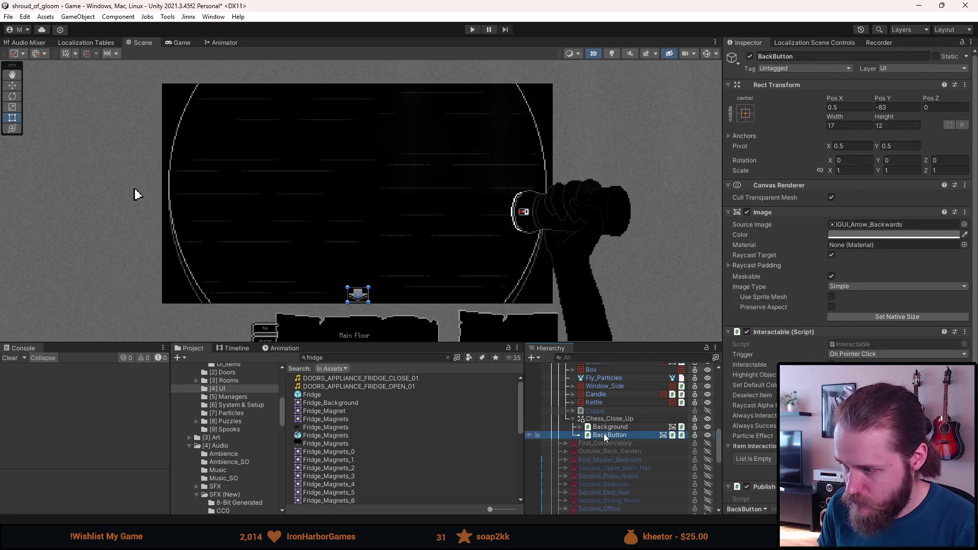
{"action": "left_click", "coordinate": [613, 428]}
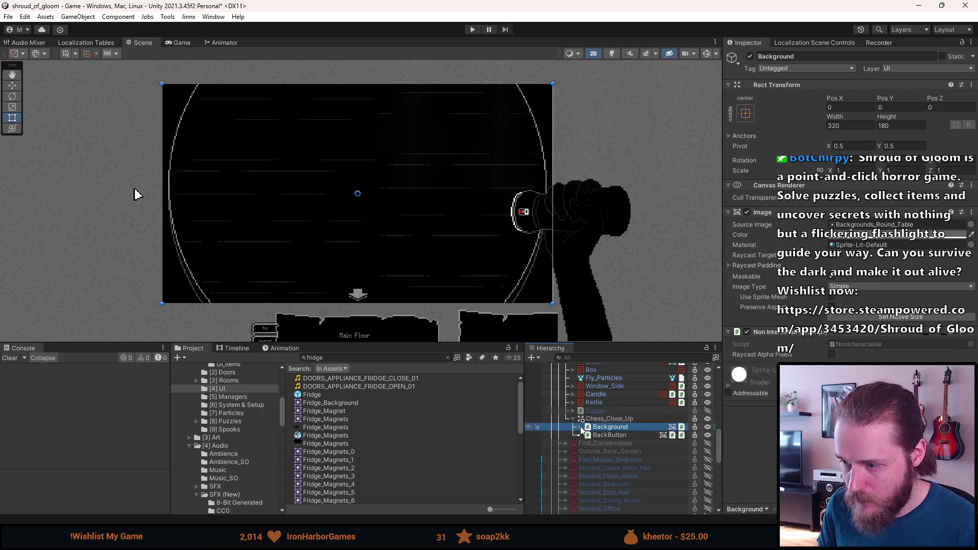
{"action": "left_click", "coordinate": [581, 428]}
{"action": "left_click", "coordinate": [615, 437], "text": "ctrl"}
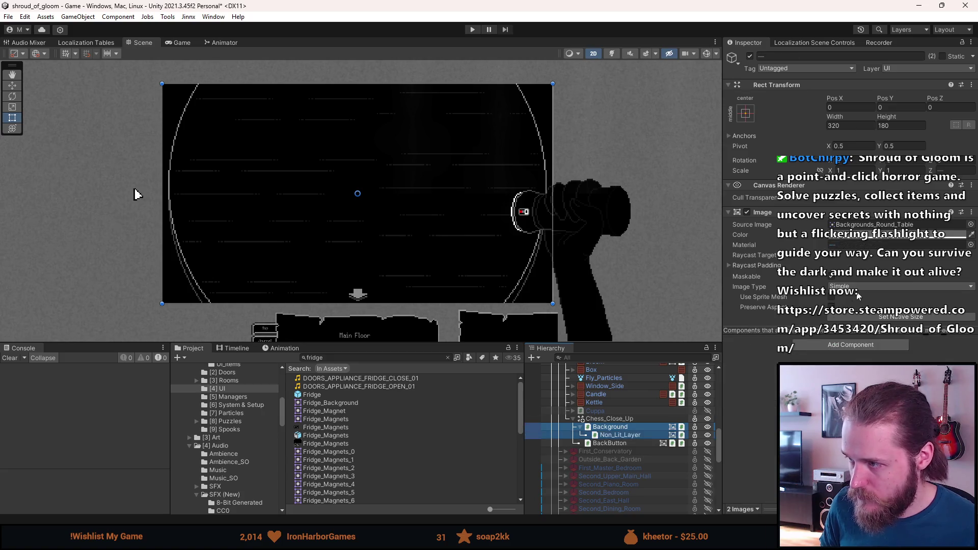
{"action": "left_click", "coordinate": [971, 224]}
{"action": "scroll", "coordinate": [662, 331], "scroll_direction": "down", "scroll_amount": 5}
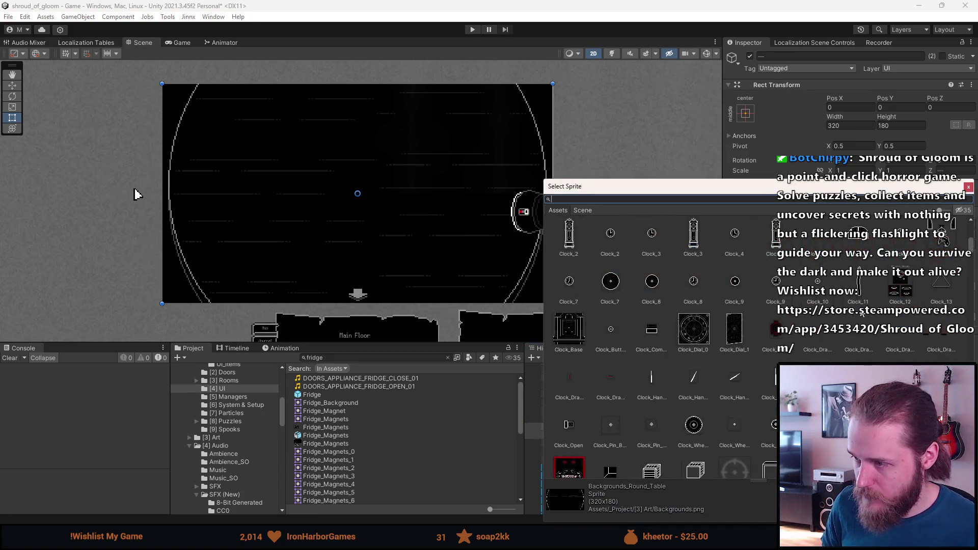
{"action": "type", "text": "fridge"}
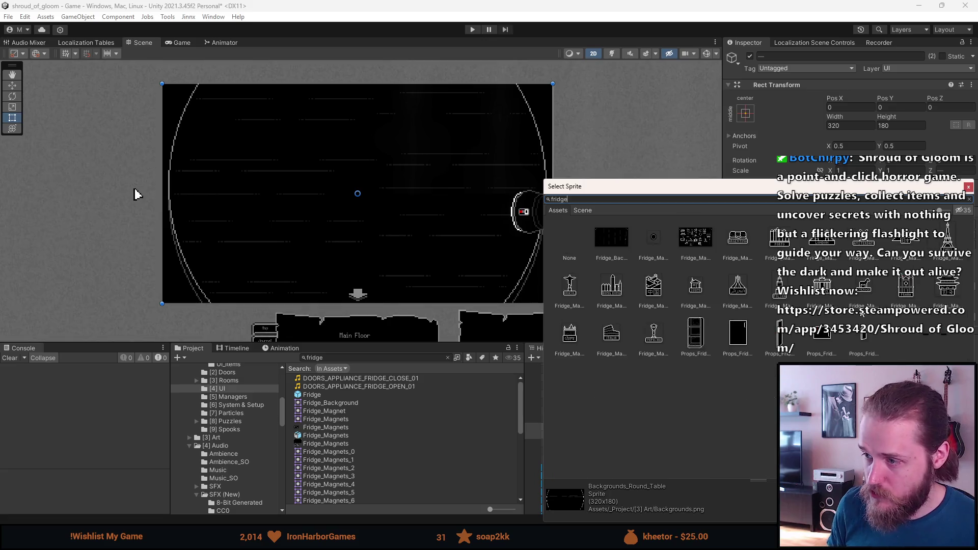
{"action": "double_click", "coordinate": [618, 239]}
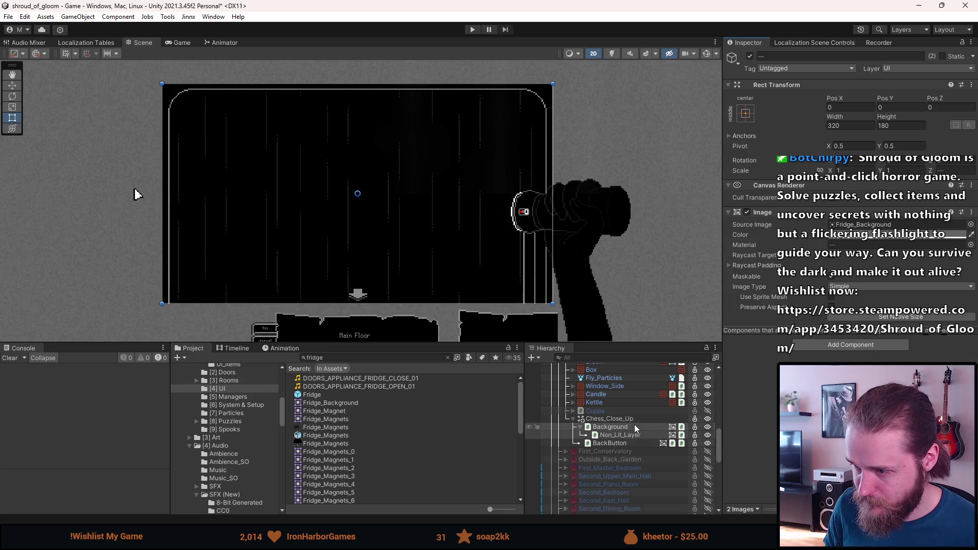
Step: Select the close-up's root object and start editing its name
{"action": "left_click", "coordinate": [611, 419]}
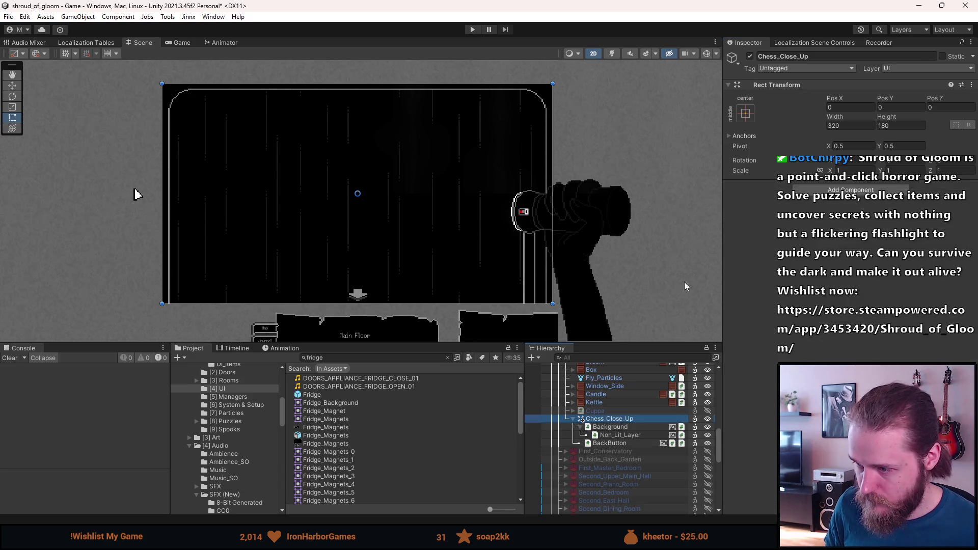
{"action": "left_click", "coordinate": [769, 56]}
{"action": "scroll", "coordinate": [197, 201], "scroll_direction": "down", "scroll_amount": 3}
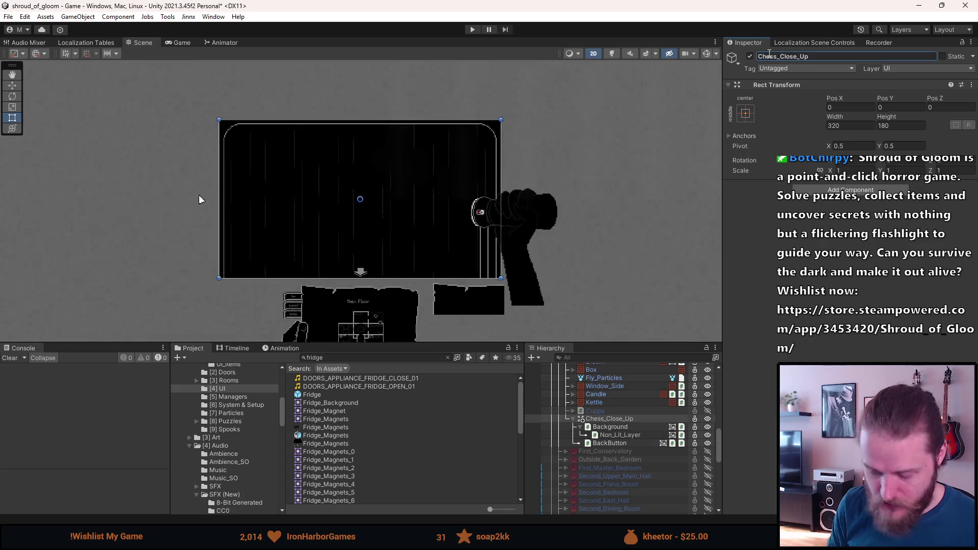
Step: Rename the close-up to Fridge_Close_Up and add a Puzzle component
{"action": "type", "text": "Fridge"}
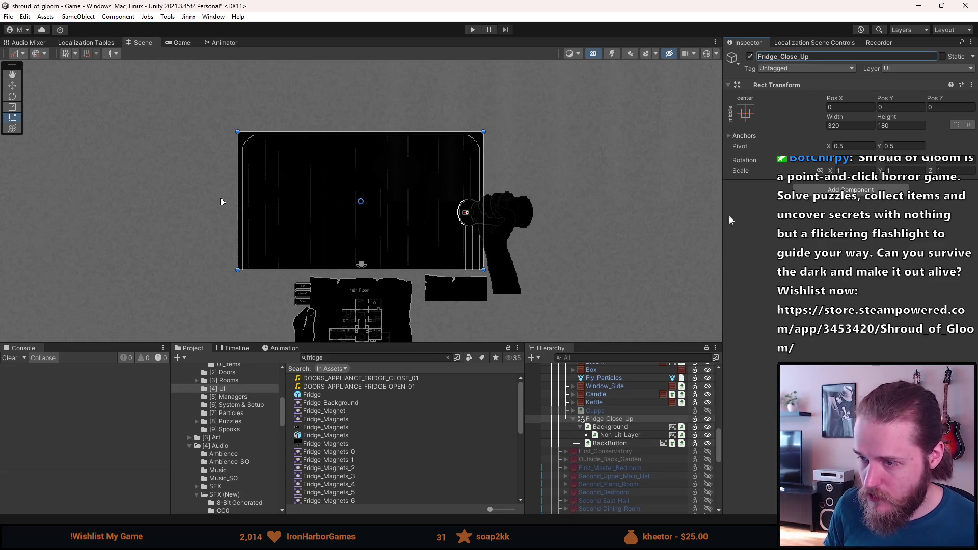
{"action": "key", "text": "ctrl+shift+a"}
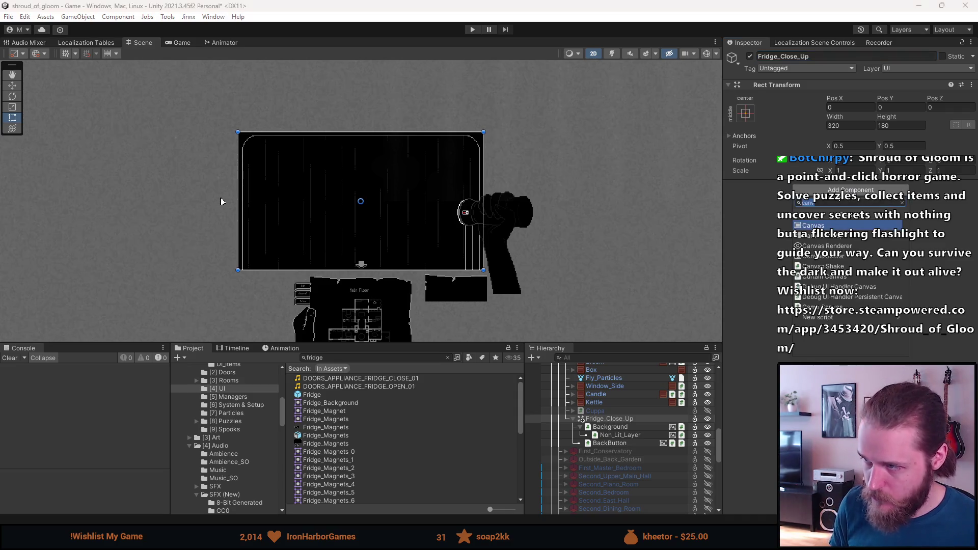
{"action": "type", "text": "puzzle"}
{"action": "key", "text": "Return"}
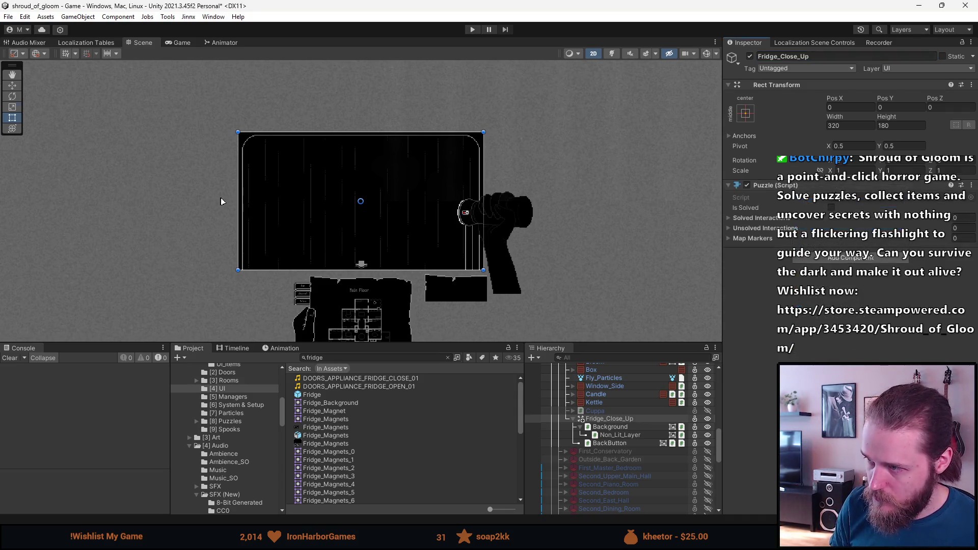
Step: Make BackButton's On Click call ClosePuzzle() on Fridge_Close_Up
{"action": "left_click", "coordinate": [611, 443]}
{"action": "scroll", "coordinate": [741, 390], "scroll_direction": "down", "scroll_amount": 3}
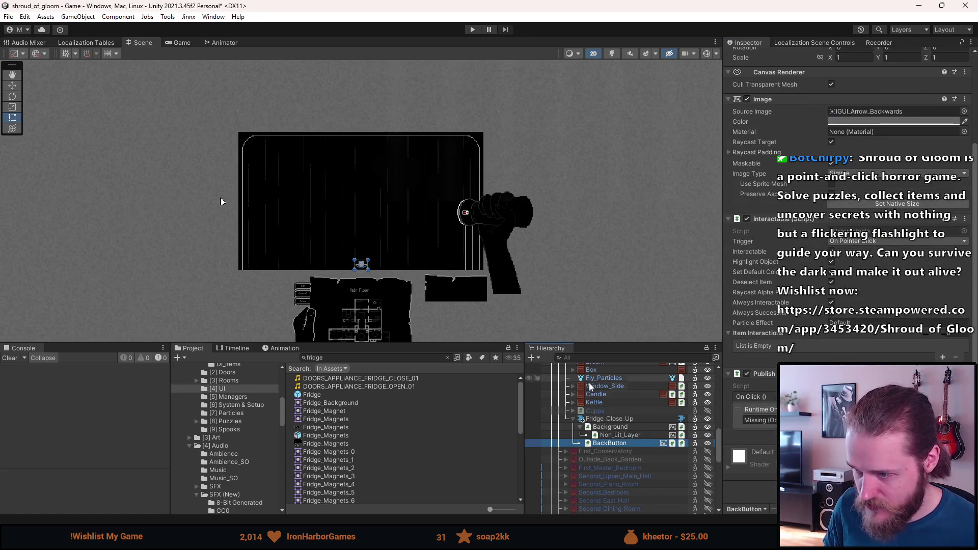
{"action": "left_click_drag", "start_coordinate": [609, 418], "coordinate": [757, 421]}
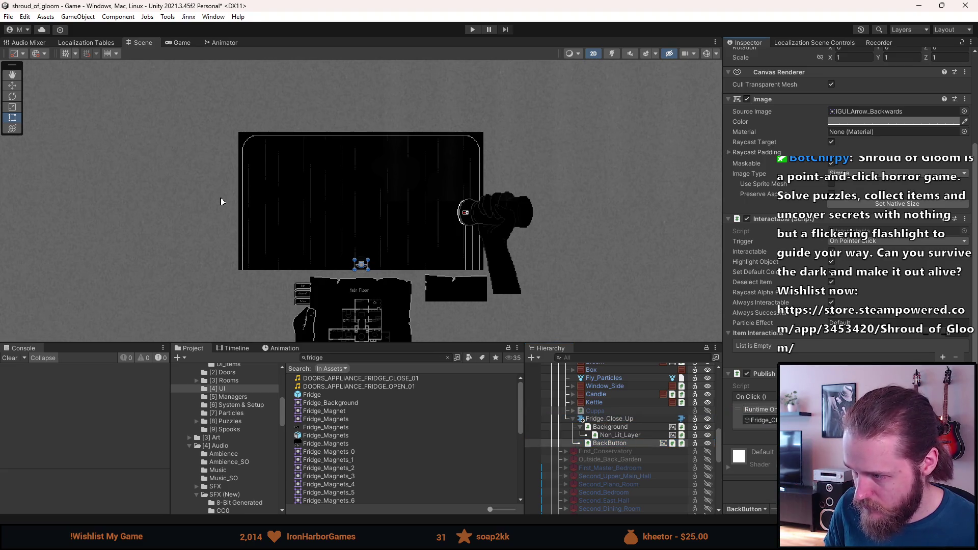
{"action": "left_click", "coordinate": [840, 409]}
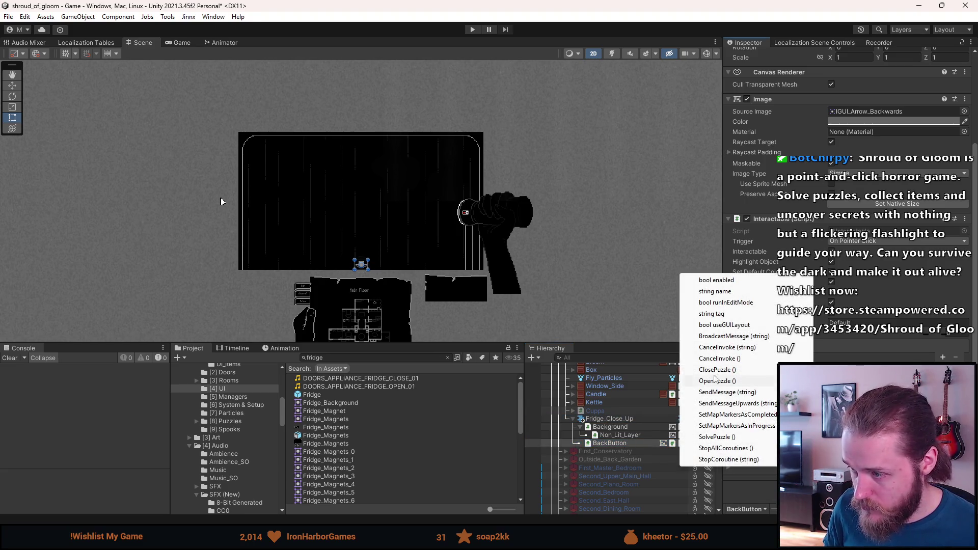
{"action": "left_click", "coordinate": [721, 376]}
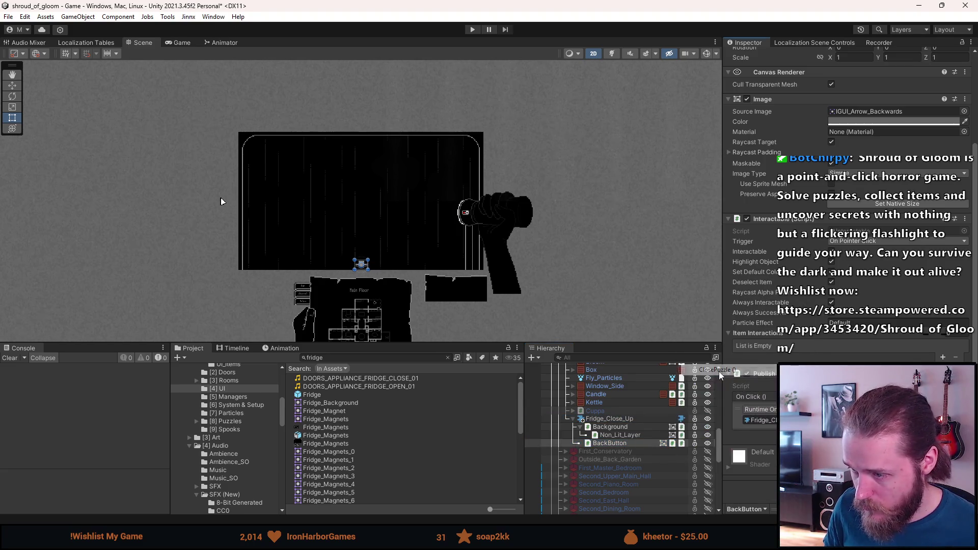
Step: Collapse Fridge_Close_Up and deactivate it to reveal the kitchen
{"action": "left_click", "coordinate": [573, 419]}
{"action": "key", "text": "alt+shift+a"}
{"action": "scroll", "coordinate": [603, 417], "scroll_direction": "up", "scroll_amount": 5}
{"action": "scroll", "coordinate": [604, 418], "scroll_direction": "up", "scroll_amount": 5}
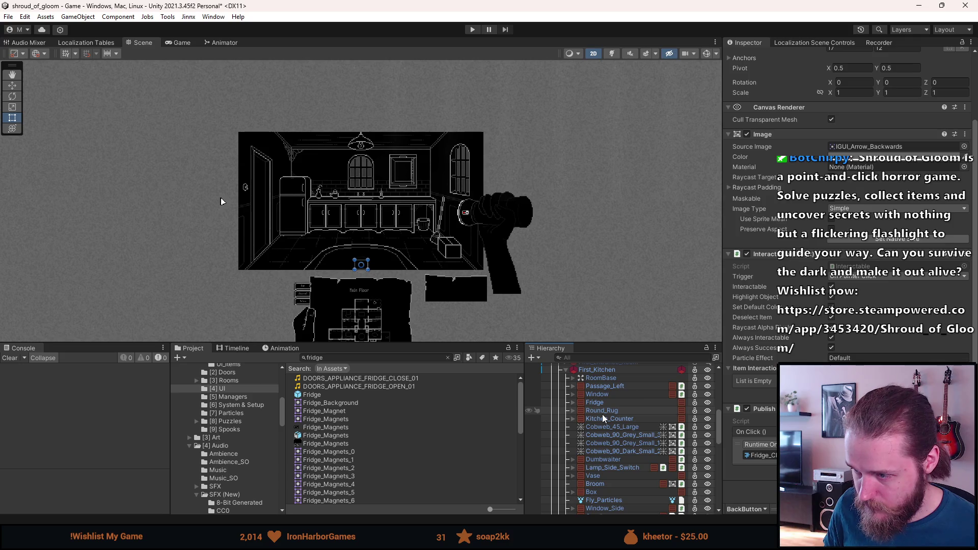
Step: Expand the kitchen Fridge's door objects and select the top closed door
{"action": "left_click", "coordinate": [573, 403]}
{"action": "left_click", "coordinate": [581, 427]}
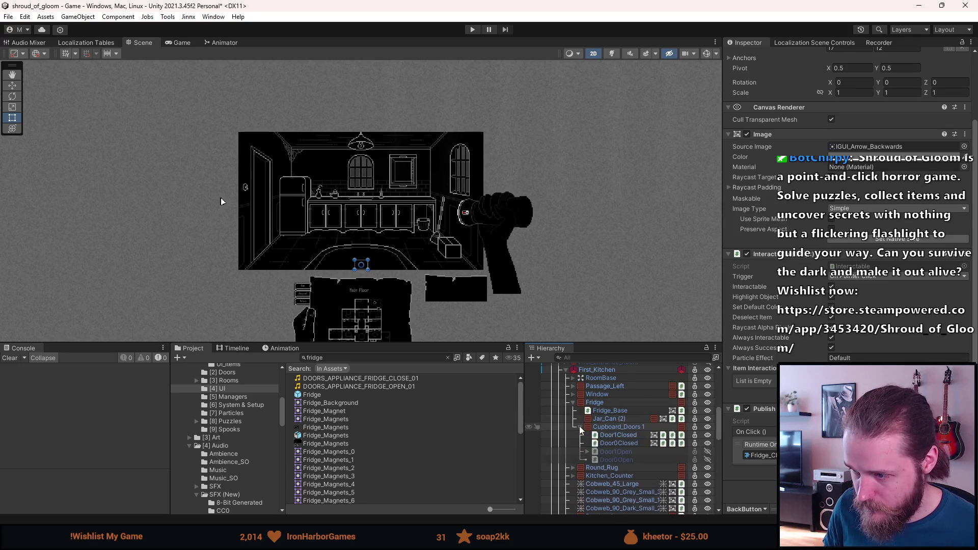
{"action": "scroll", "coordinate": [582, 429], "scroll_direction": "down", "scroll_amount": 1}
{"action": "left_click", "coordinate": [624, 405]}
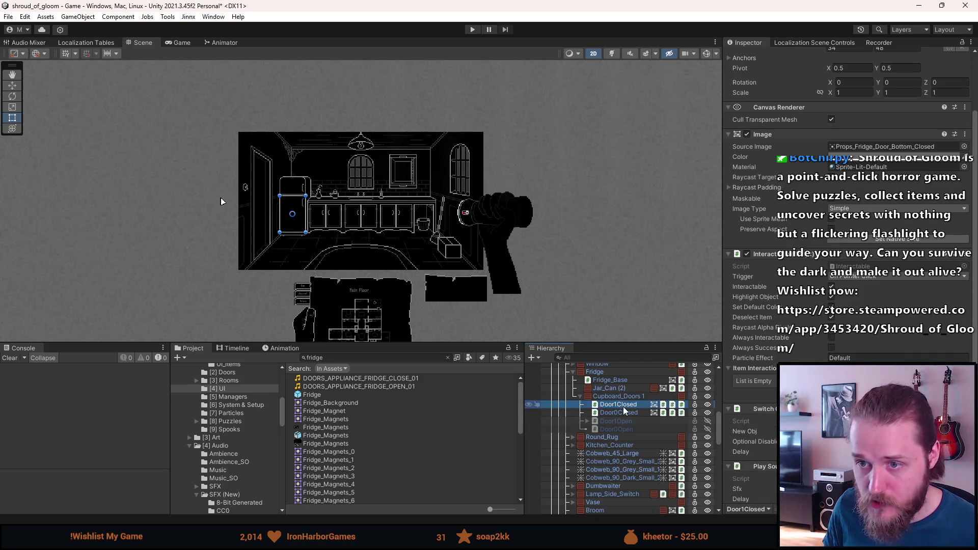
{"action": "left_click", "coordinate": [623, 413]}
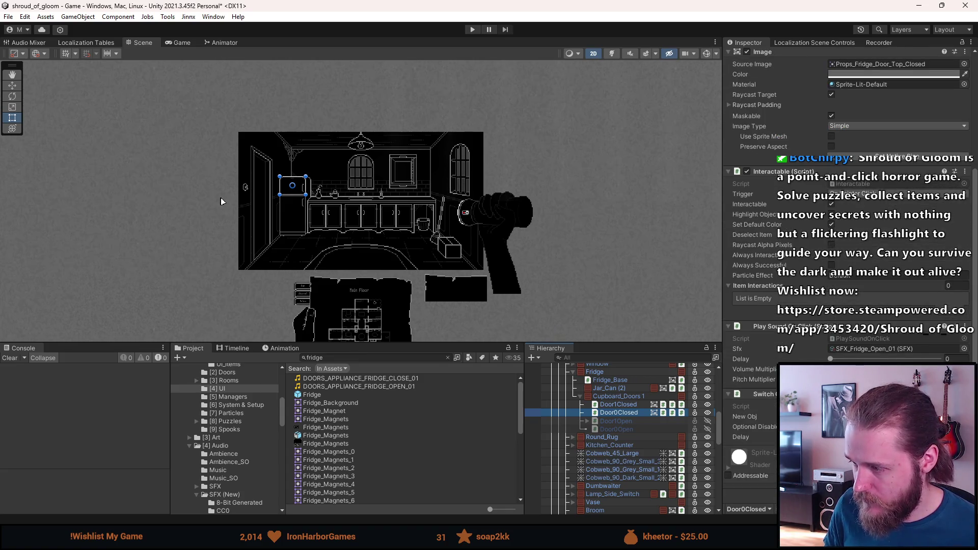
Step: Remove one component from the top door, tick Always Successful, and save the scene
{"action": "right_click", "coordinate": [794, 393]}
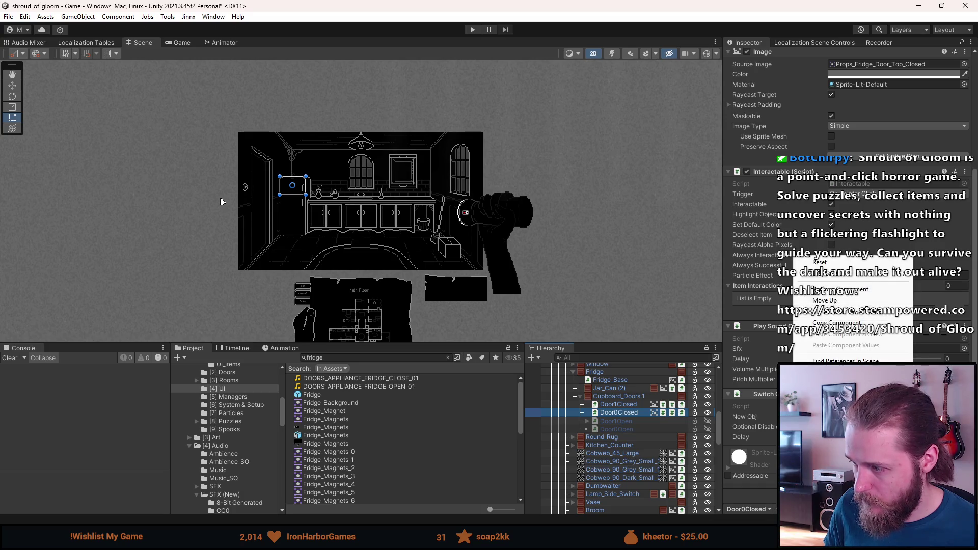
{"action": "left_click", "coordinate": [835, 289]}
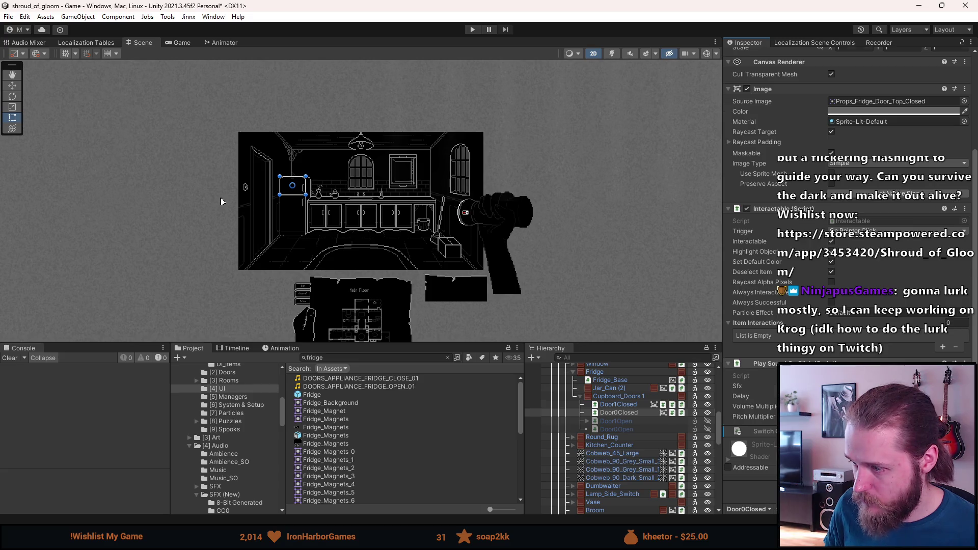
{"action": "left_click", "coordinate": [832, 357]}
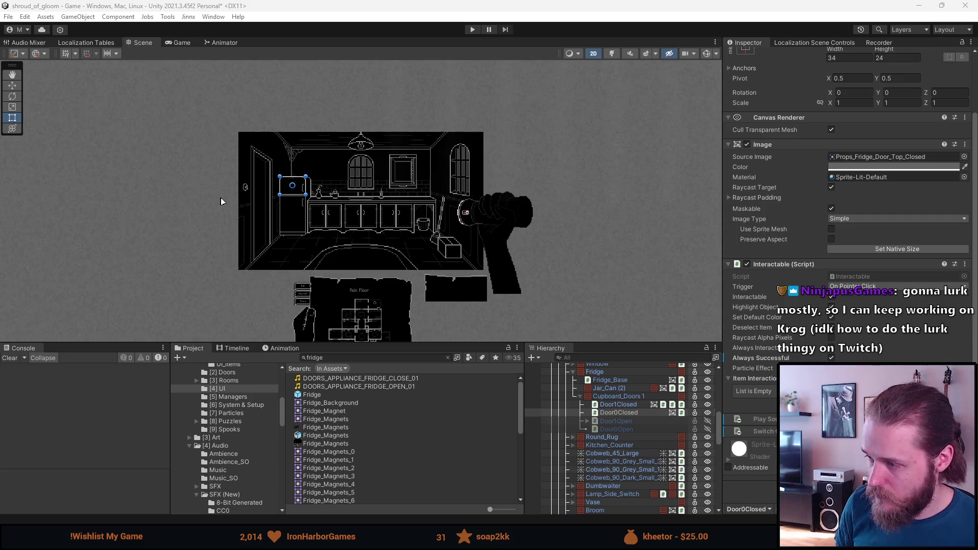
{"action": "scroll", "coordinate": [752, 458], "scroll_direction": "down", "scroll_amount": 1}
{"action": "scroll", "coordinate": [593, 441], "scroll_direction": "down", "scroll_amount": 5}
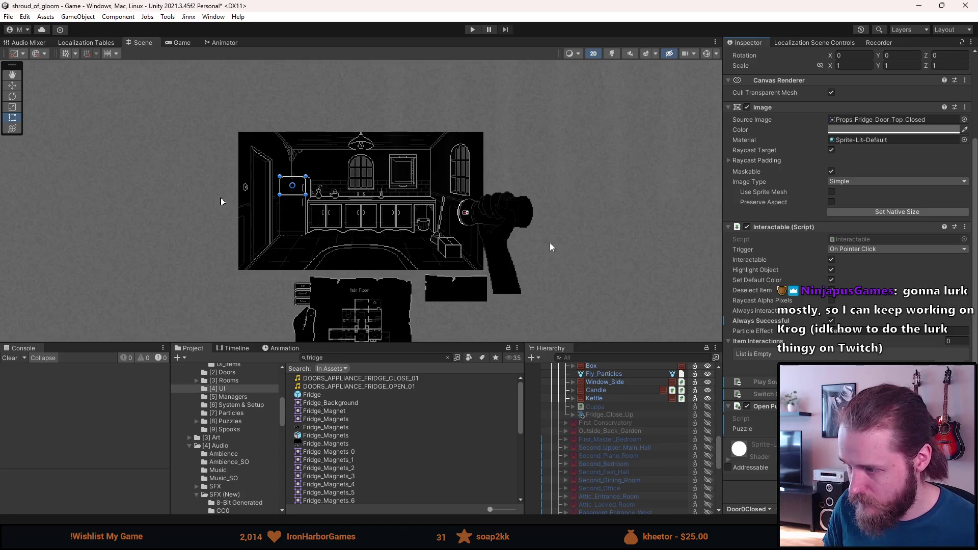
{"action": "key", "text": "ctrl+s"}
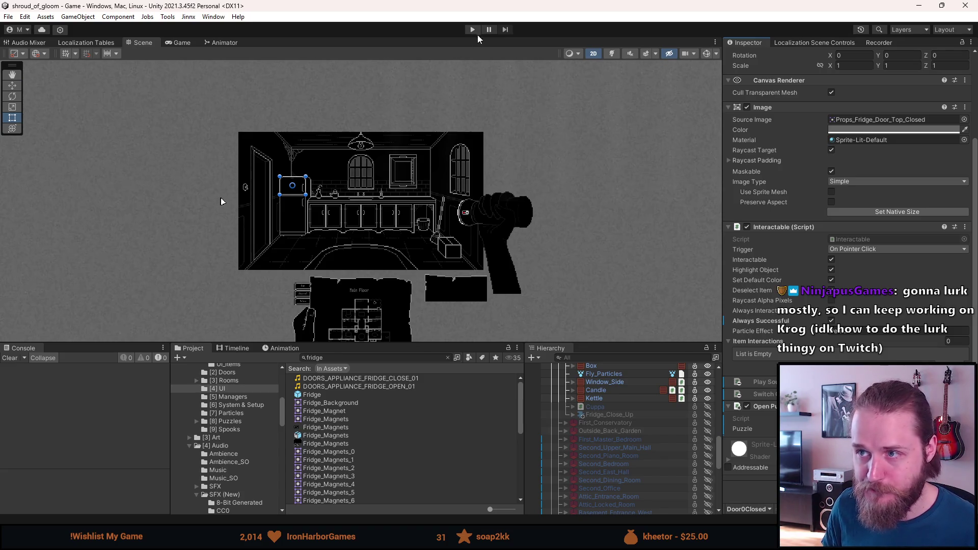
Step: Play the game, open and close the lower fridge door, then click the top door for the close-up
{"action": "left_click", "coordinate": [473, 29]}
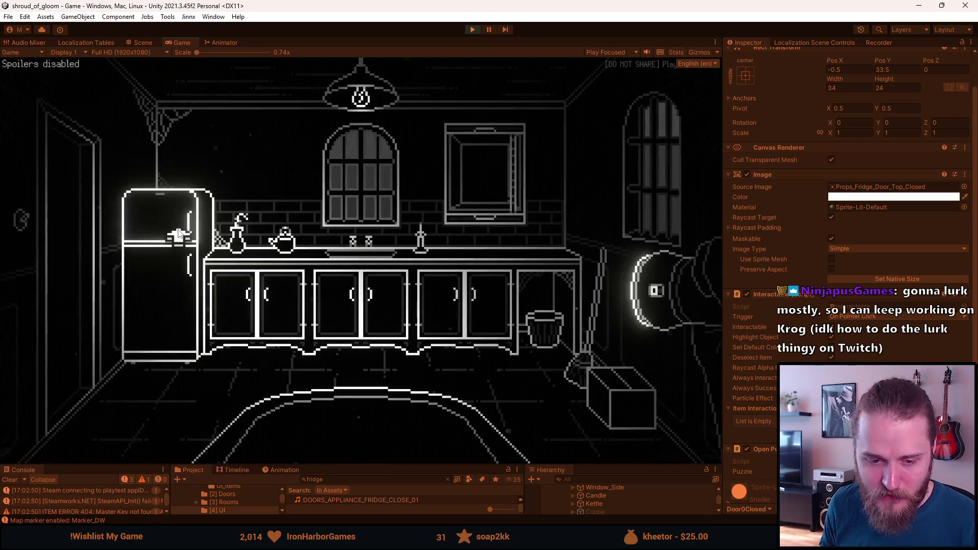
{"action": "left_click", "coordinate": [176, 306]}
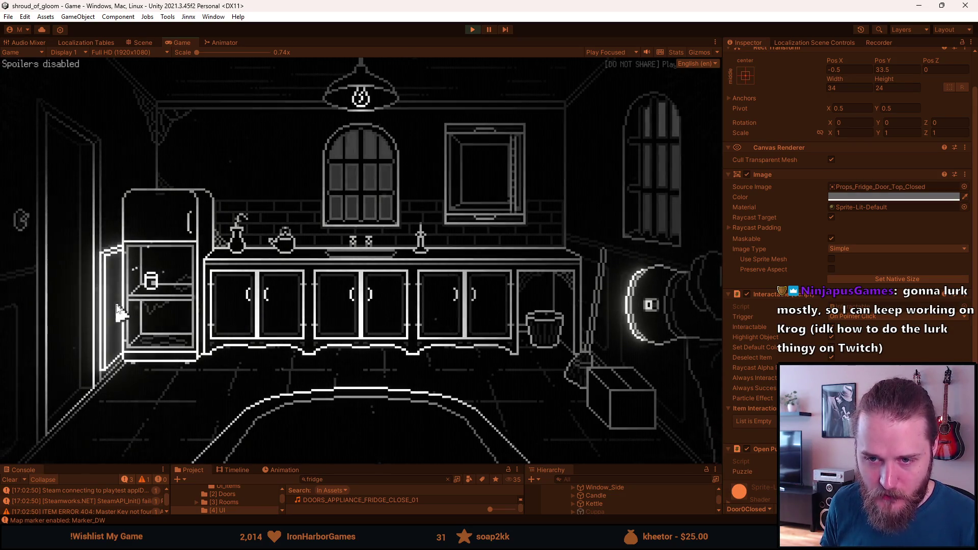
{"action": "left_click", "coordinate": [130, 319]}
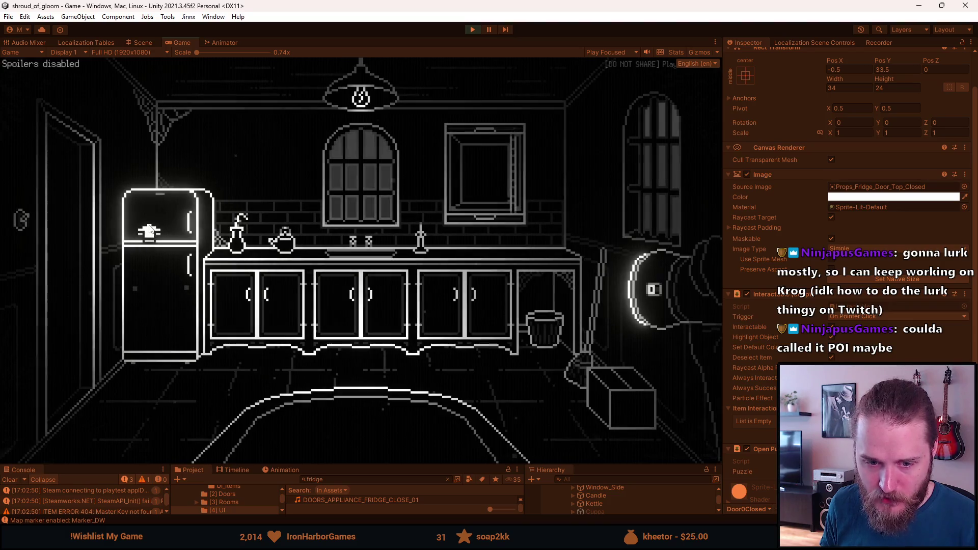
{"action": "left_click", "coordinate": [149, 229]}
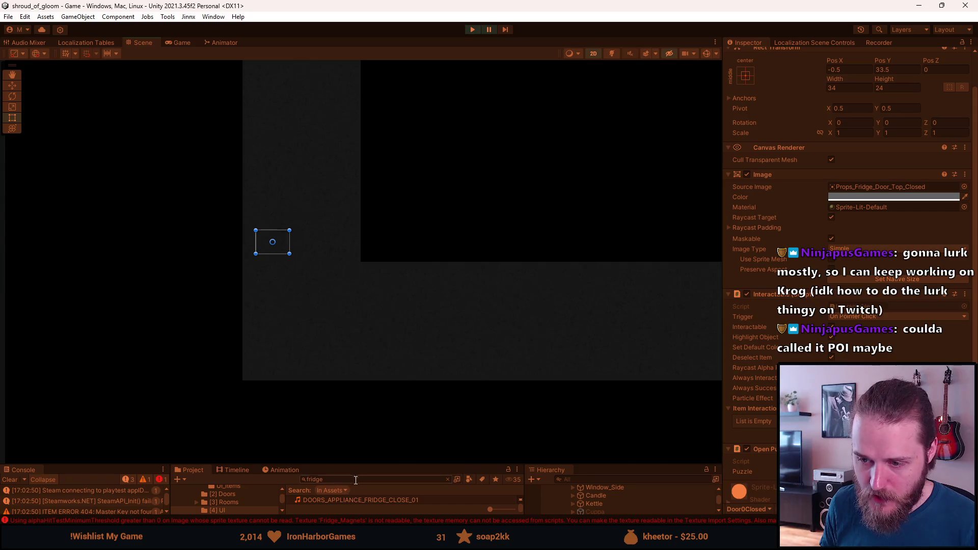
Step: Stop the game, enable Read/Write on the Fridge_Magnets texture, and play again with Ctrl+P
{"action": "left_click_drag", "start_coordinate": [372, 465], "coordinate": [373, 411]}
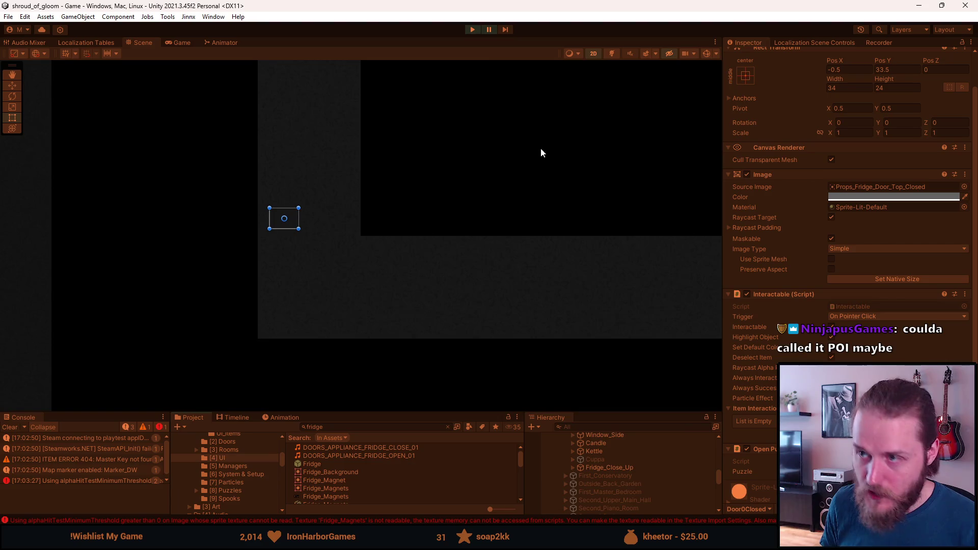
{"action": "left_click", "coordinate": [473, 29]}
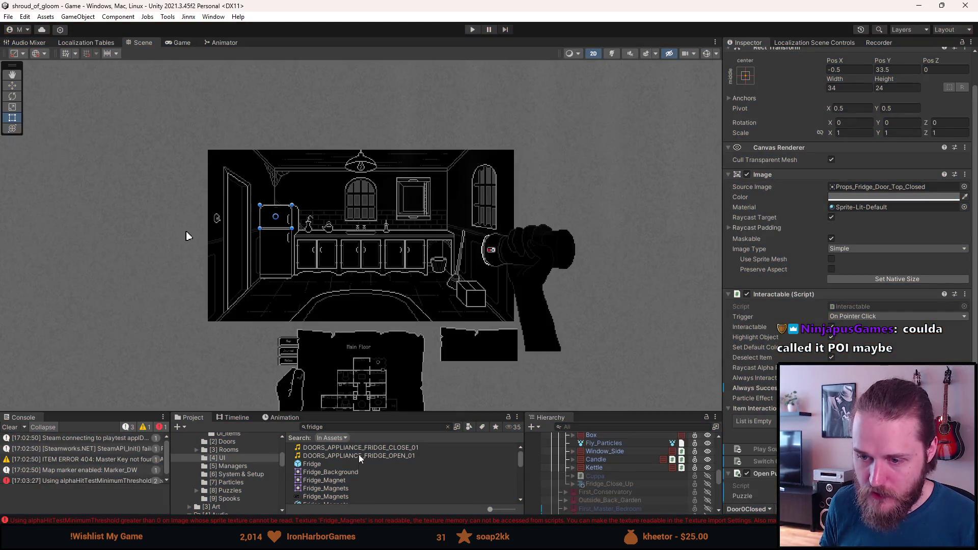
{"action": "scroll", "coordinate": [344, 472], "scroll_direction": "down", "scroll_amount": 3}
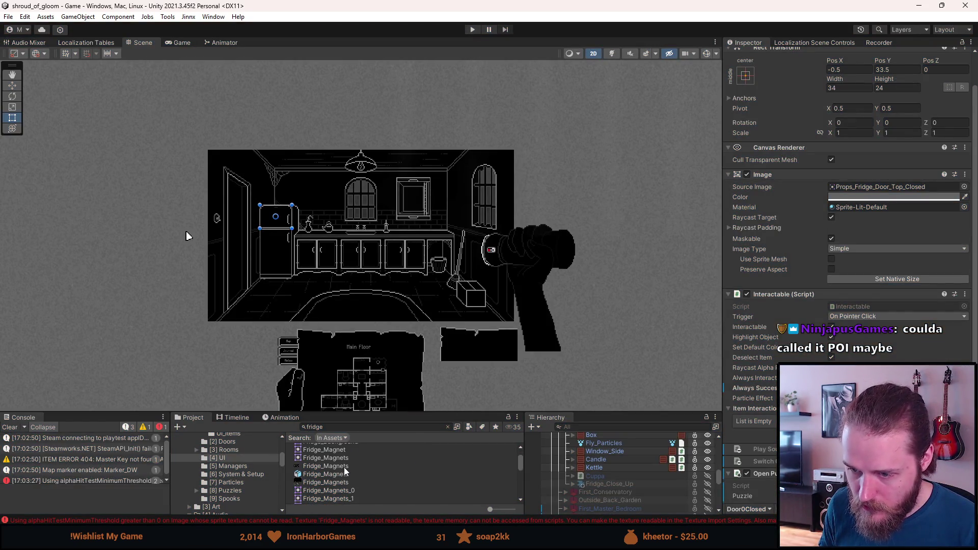
{"action": "left_click", "coordinate": [344, 468]}
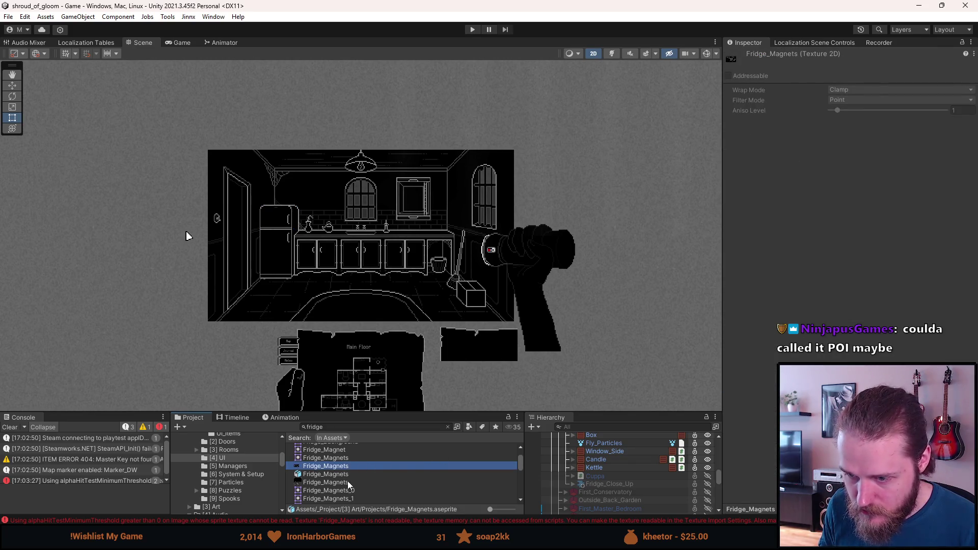
{"action": "left_click", "coordinate": [348, 482]}
{"action": "left_click", "coordinate": [831, 246]}
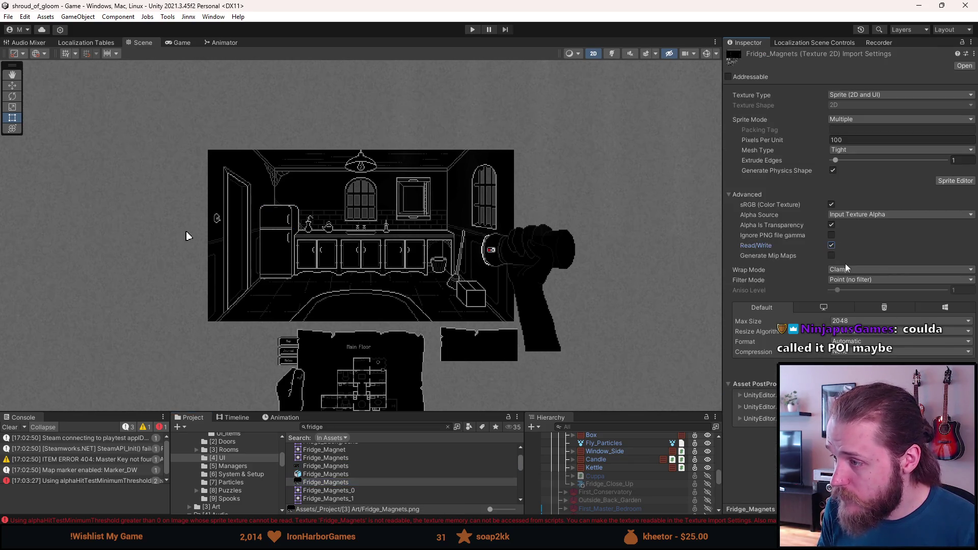
{"action": "key", "text": "ctrl+p"}
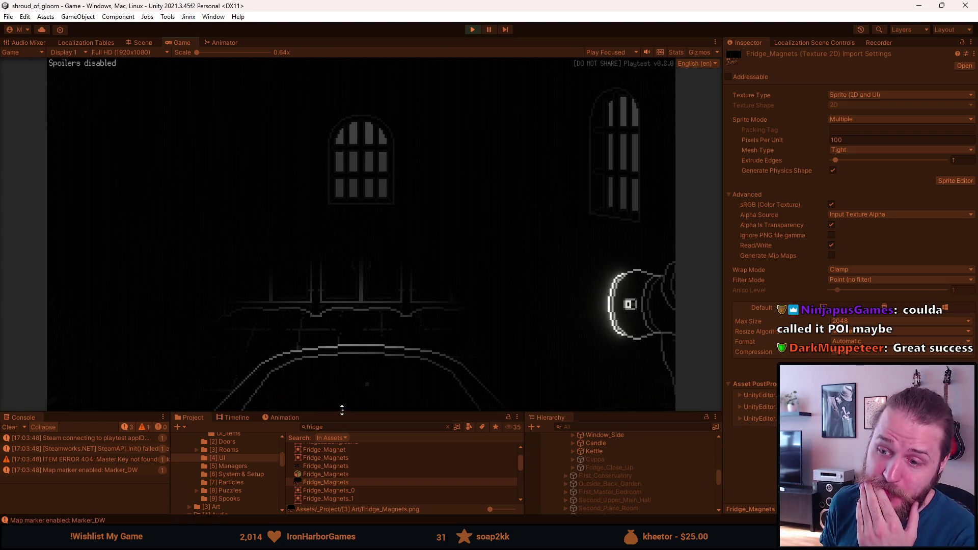
Step: Enlarge the running Game view and switch on the kitchen wall light
{"action": "left_click_drag", "start_coordinate": [341, 410], "coordinate": [343, 463]}
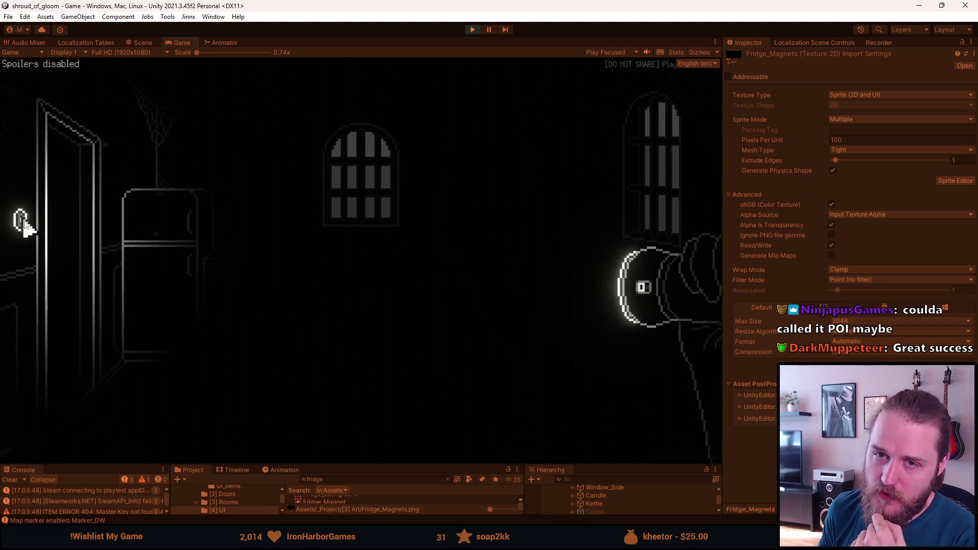
{"action": "left_click", "coordinate": [24, 223]}
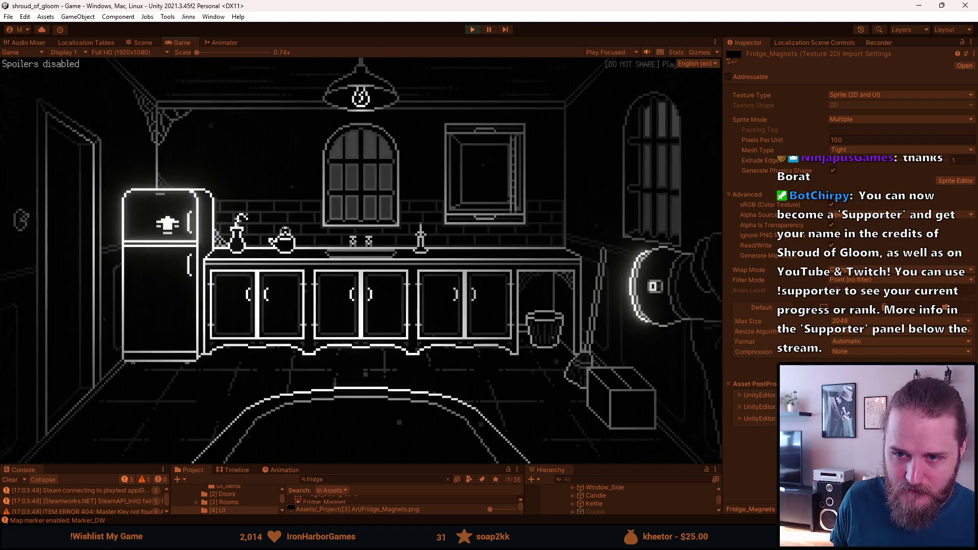
Step: Open and leave the fridge close-up four times via the fridge and the bottom arrow
{"action": "left_click", "coordinate": [167, 224]}
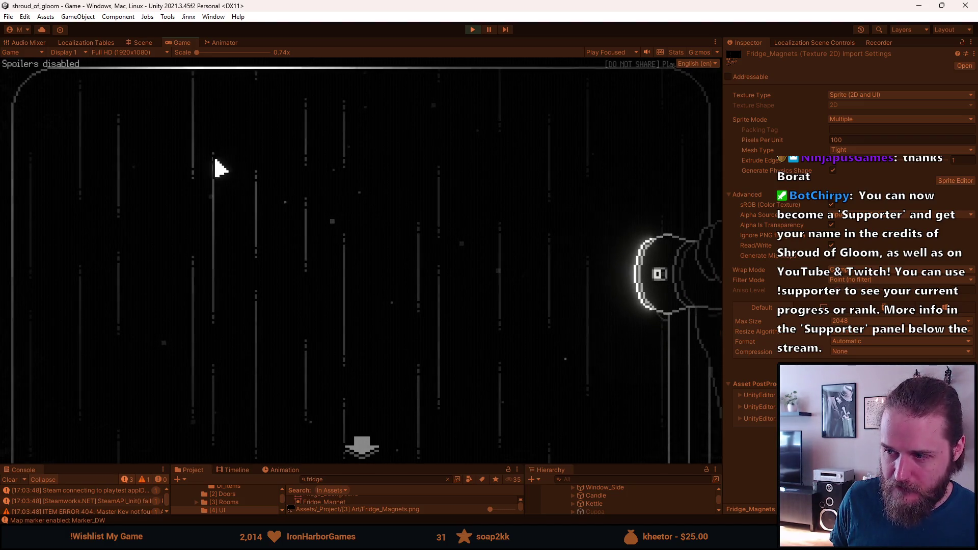
{"action": "left_click", "coordinate": [360, 446]}
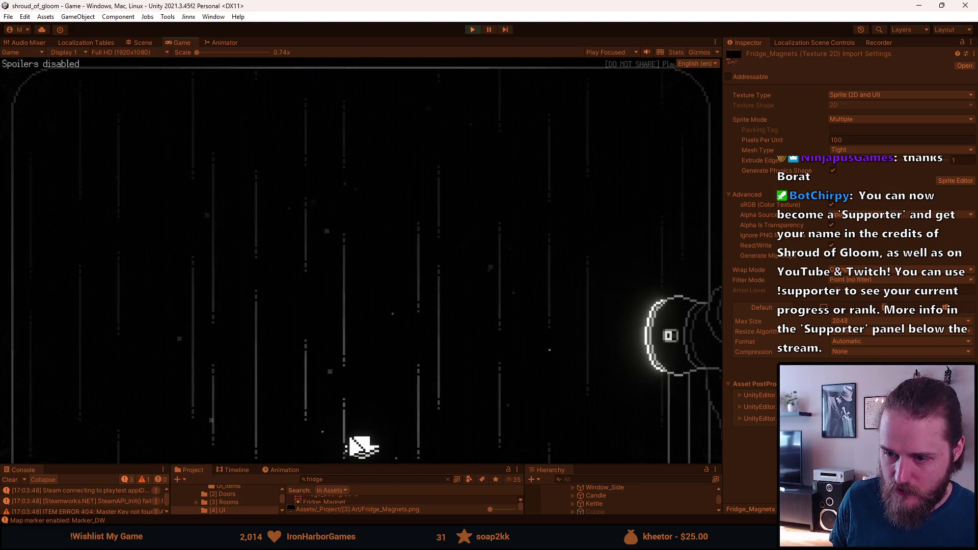
{"action": "left_click", "coordinate": [183, 234]}
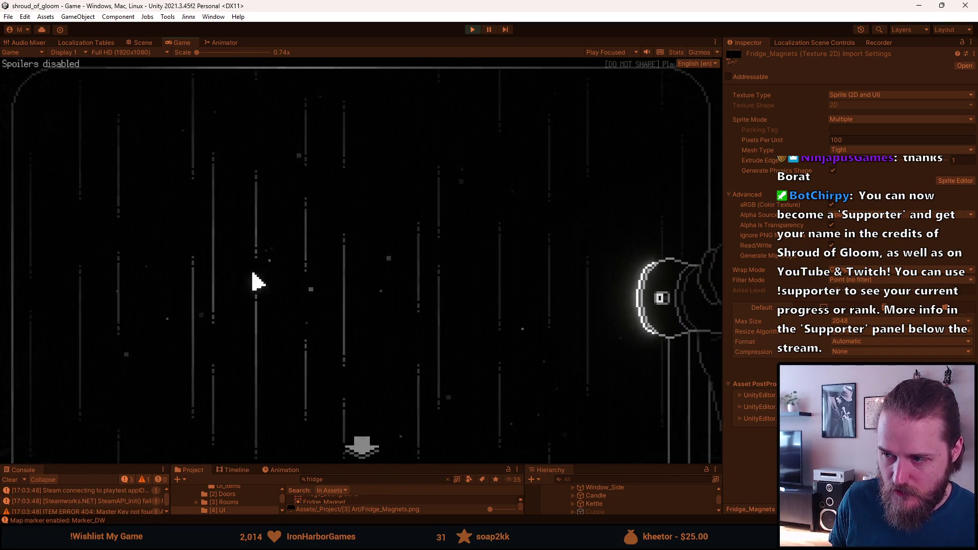
{"action": "left_click", "coordinate": [370, 449]}
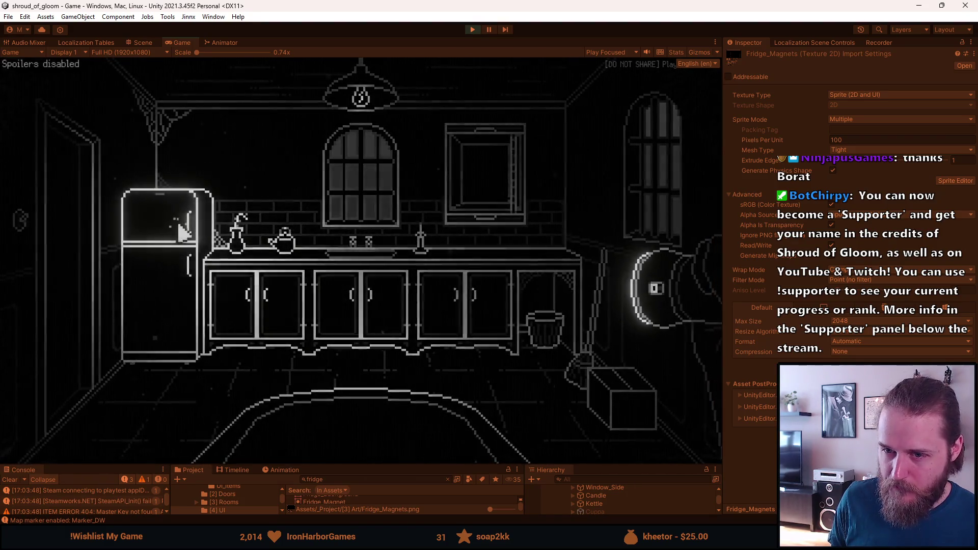
{"action": "left_click", "coordinate": [190, 223]}
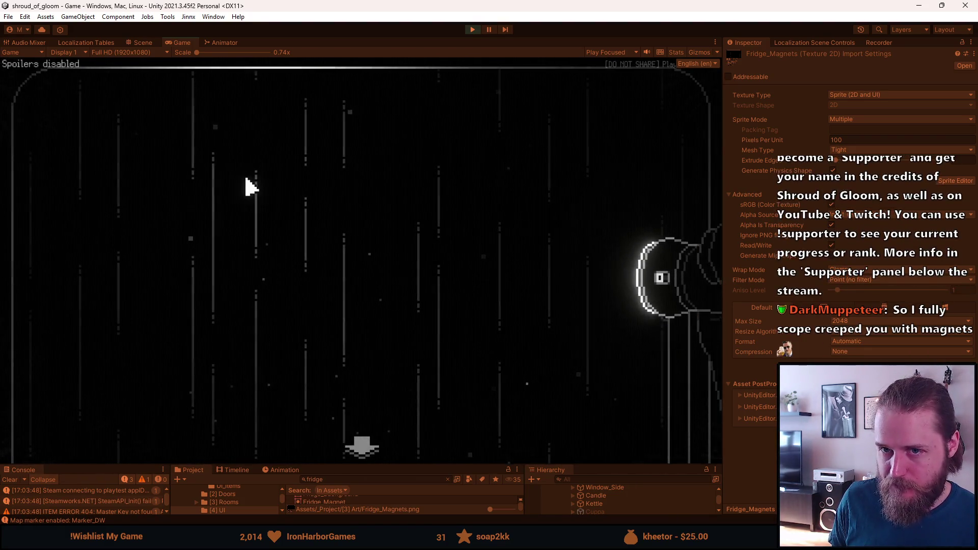
{"action": "left_click", "coordinate": [361, 448]}
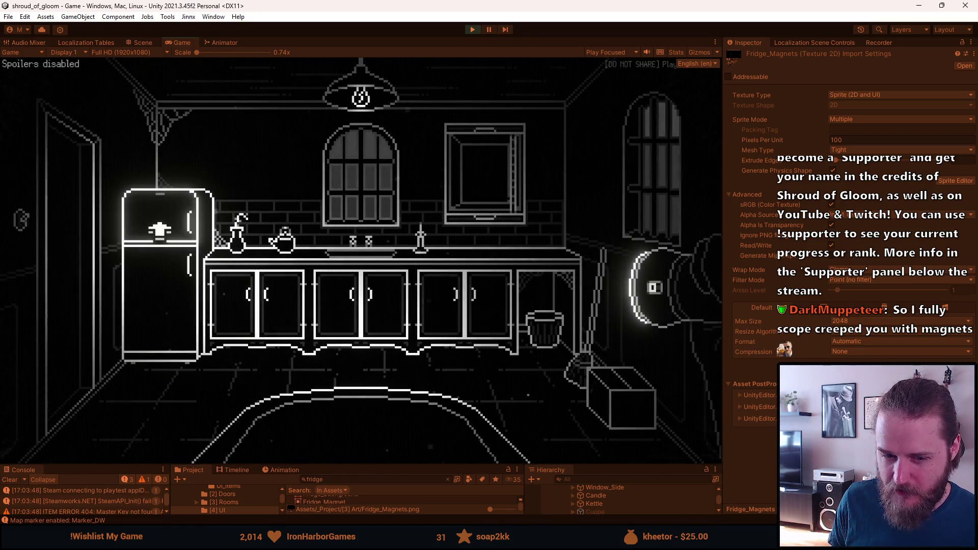
{"action": "left_click", "coordinate": [159, 229]}
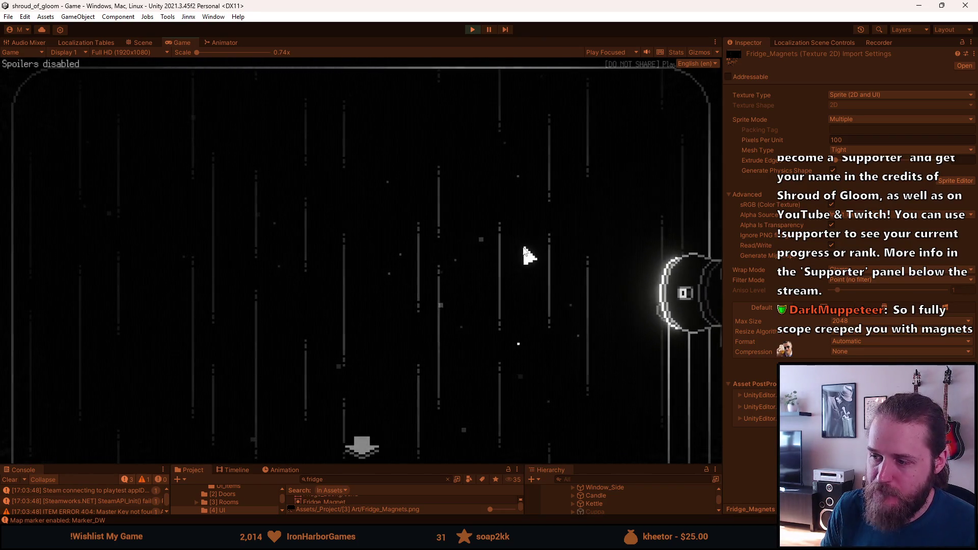
Step: Back out of the close-up with Escape, pause the game, and switch to Aseprite
{"action": "key", "text": "Escape"}
{"action": "key", "text": "Escape"}
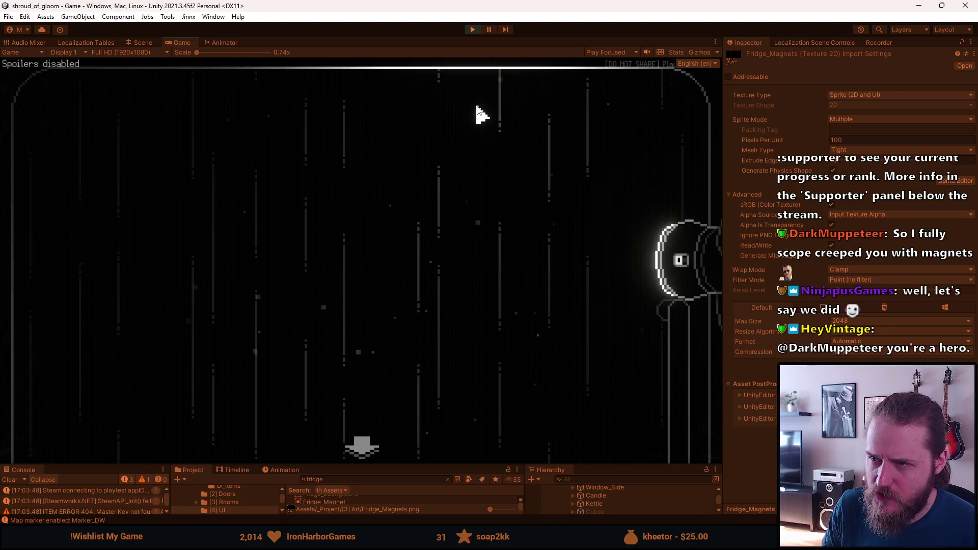
{"action": "left_click", "coordinate": [486, 30]}
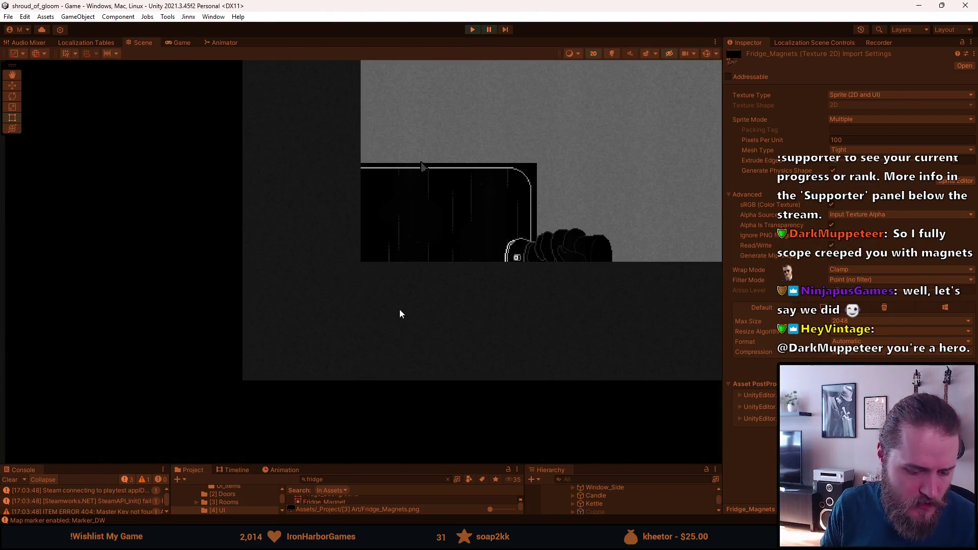
{"action": "key", "text": "alt+Tab"}
Step: Make the Fridge layer the active, visible layer
{"action": "scroll", "coordinate": [377, 273], "scroll_direction": "down", "scroll_amount": 6}
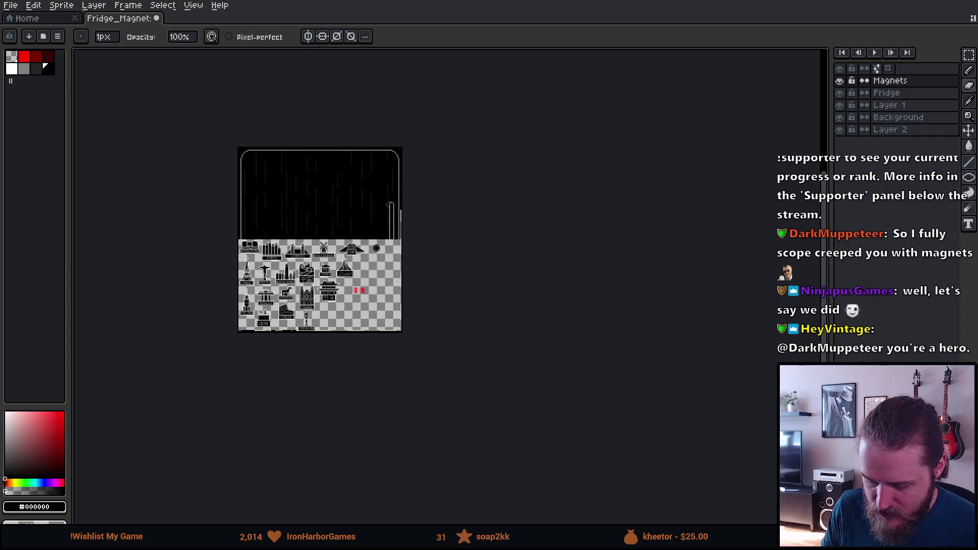
{"action": "scroll", "coordinate": [375, 210], "scroll_direction": "up", "scroll_amount": 5}
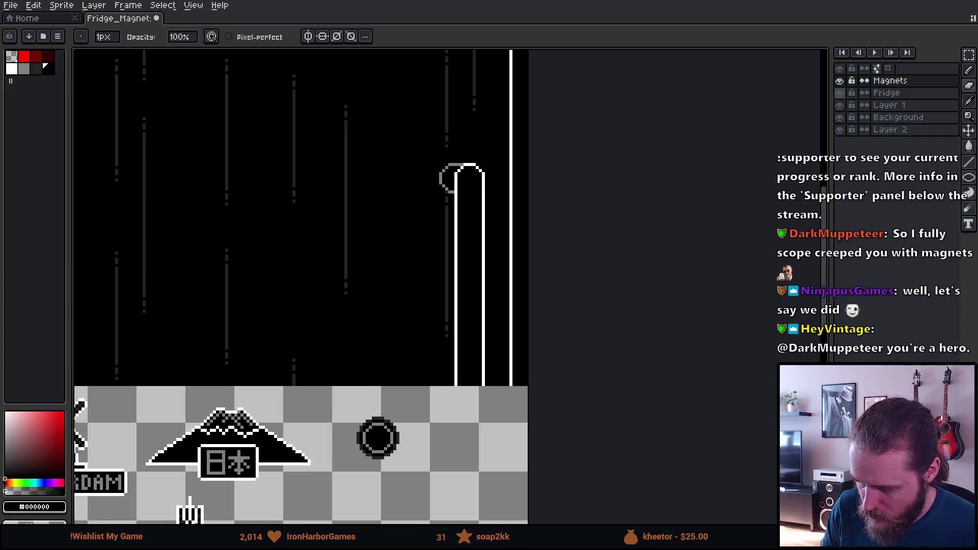
{"action": "left_click", "coordinate": [839, 93]}
{"action": "double_click", "coordinate": [840, 94]}
{"action": "left_click", "coordinate": [839, 93]}
{"action": "left_click", "coordinate": [886, 93]}
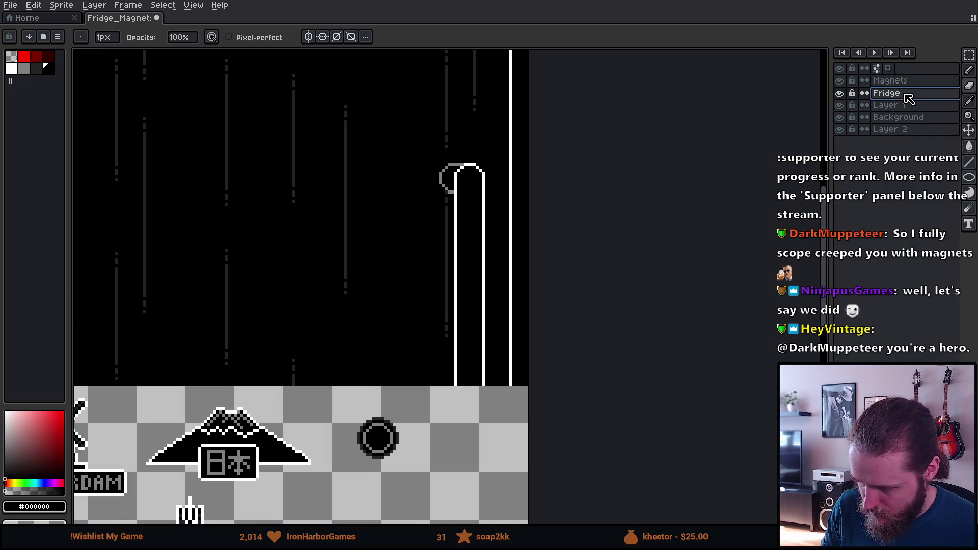
Step: Erase the old door handle top and its leftover pixels using rectangular selections
{"action": "scroll", "coordinate": [457, 241], "scroll_direction": "up", "scroll_amount": 1}
{"action": "scroll", "coordinate": [460, 238], "scroll_direction": "down", "scroll_amount": 3}
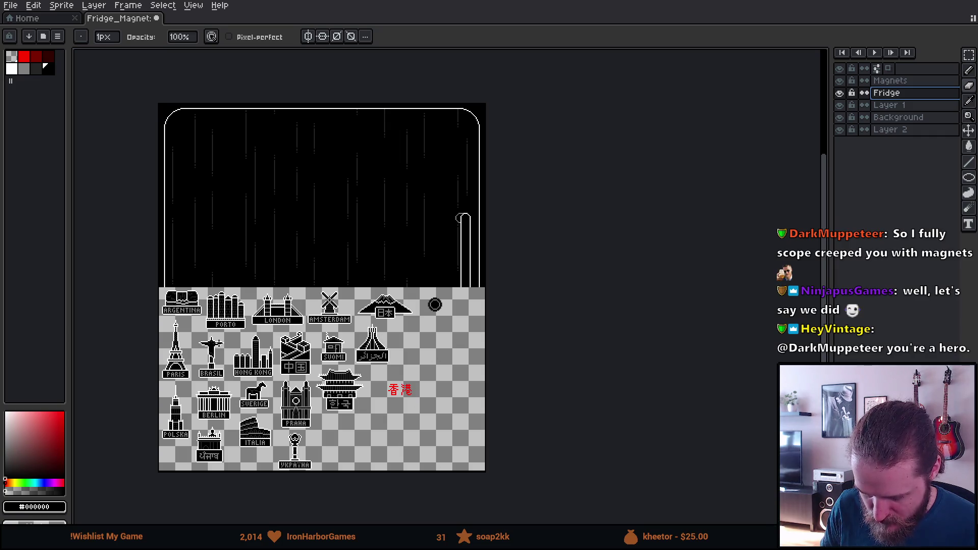
{"action": "scroll", "coordinate": [478, 203], "scroll_direction": "up", "scroll_amount": 3}
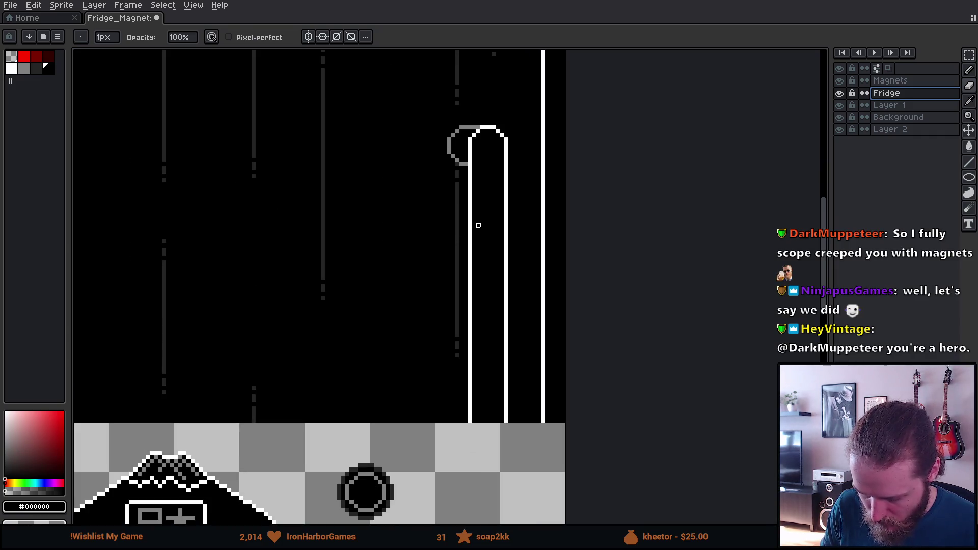
{"action": "key", "text": "m"}
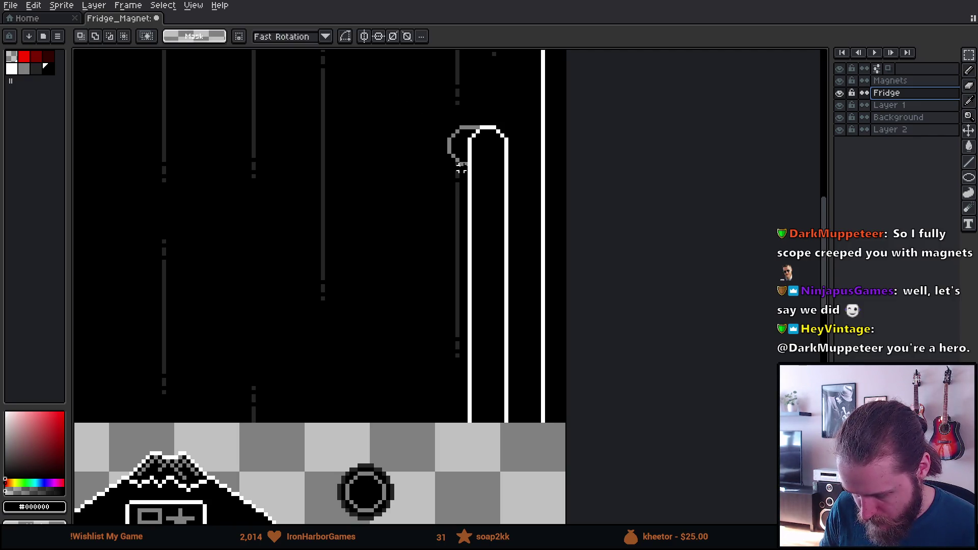
{"action": "left_click_drag", "start_coordinate": [376, 98], "coordinate": [481, 428]}
{"action": "key", "text": "Delete"}
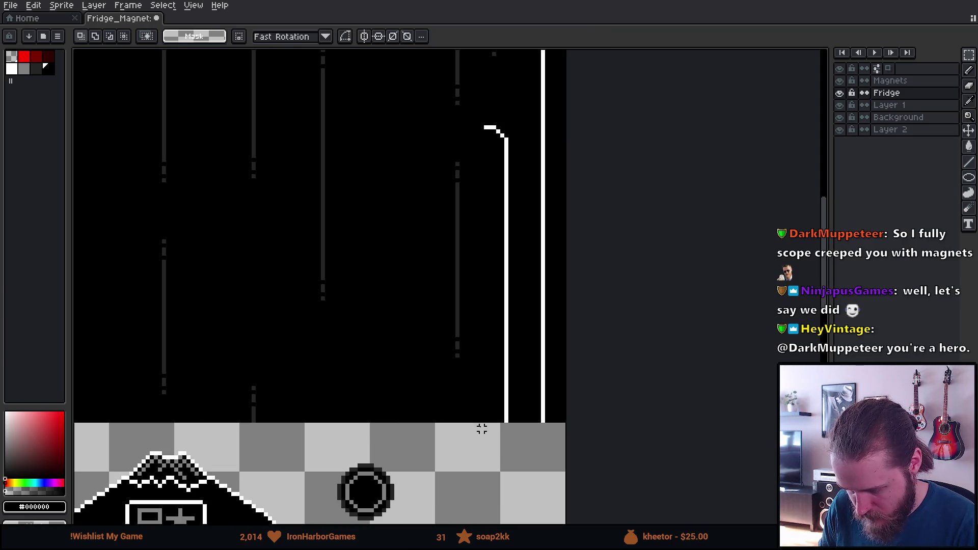
{"action": "scroll", "coordinate": [490, 156], "scroll_direction": "up", "scroll_amount": 3}
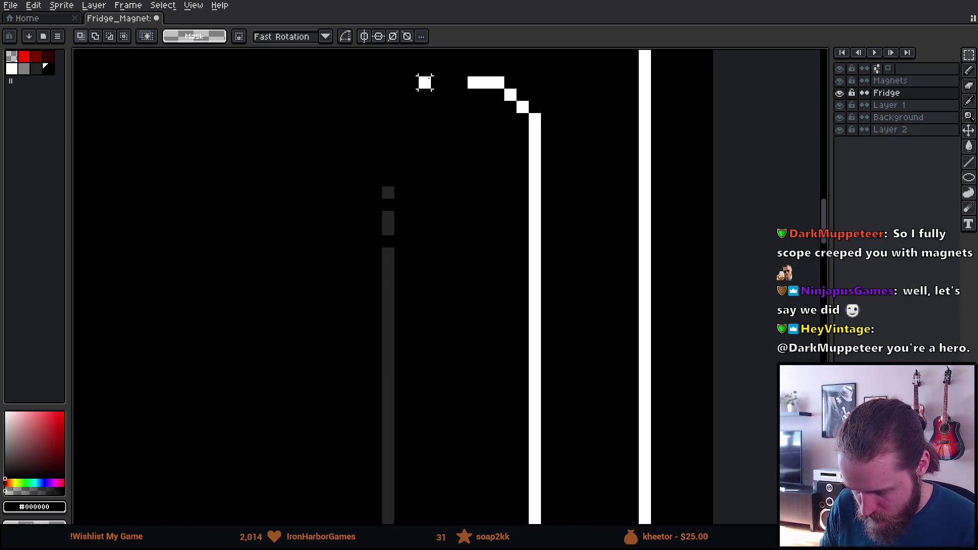
{"action": "left_click_drag", "start_coordinate": [425, 82], "coordinate": [576, 108]}
{"action": "key", "text": "Delete"}
Step: Pick white from the fridge outline and start drawing a circle at the handle top
{"action": "scroll", "coordinate": [566, 97], "scroll_direction": "down", "scroll_amount": 1}
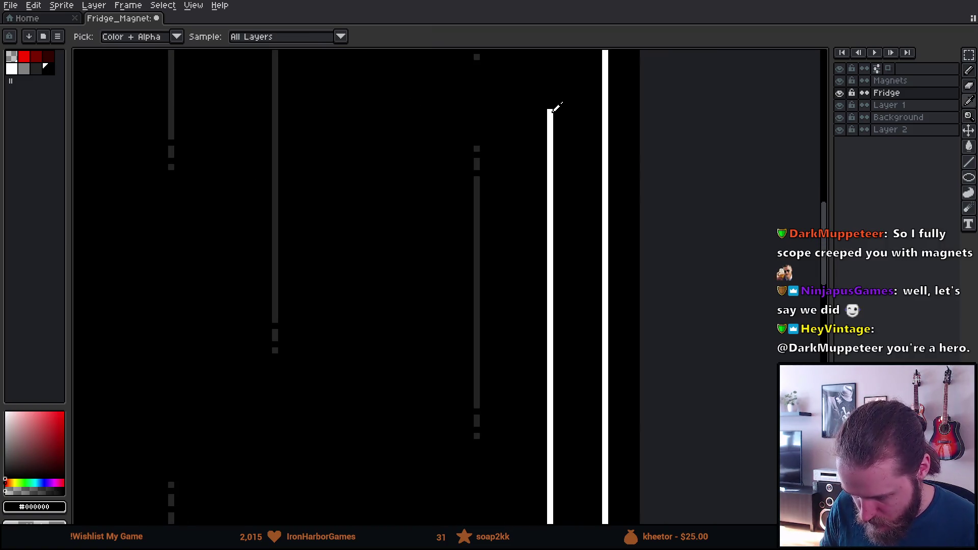
{"action": "left_click", "coordinate": [551, 111]}
{"action": "key", "text": "m"}
{"action": "key", "text": "b"}
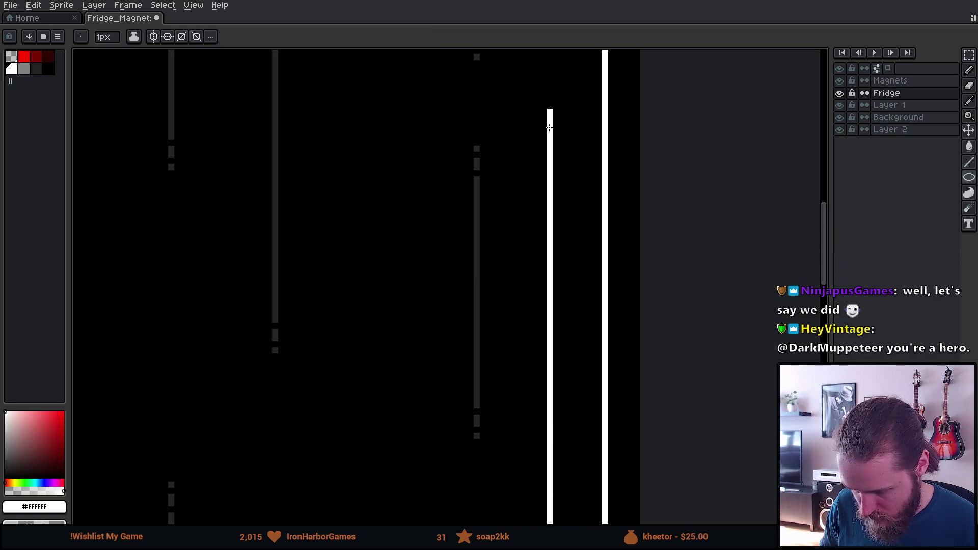
{"action": "mouse_move", "coordinate": [522, 109]}
{"action": "left_mouse_down"}
{"action": "mouse_move", "coordinate": [432, 48]}
{"action": "mouse_move", "coordinate": [374, 49]}
{"action": "left_mouse_up"}
{"action": "scroll", "coordinate": [290, 232], "scroll_direction": "down", "scroll_amount": 5}
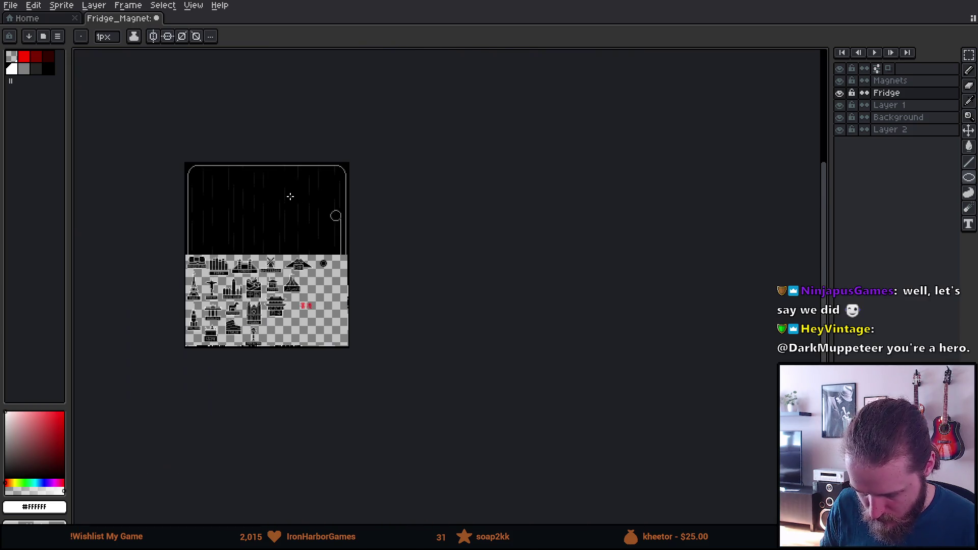
{"action": "scroll", "coordinate": [291, 212], "scroll_direction": "up", "scroll_amount": 5}
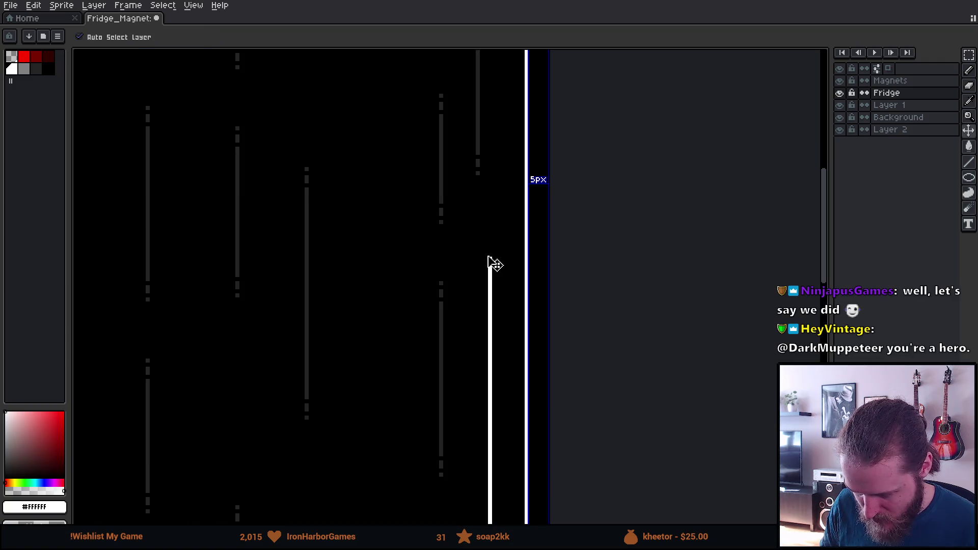
Step: Draw a white circle atop the handle line
{"action": "left_click_drag", "start_coordinate": [491, 262], "coordinate": [415, 197]}
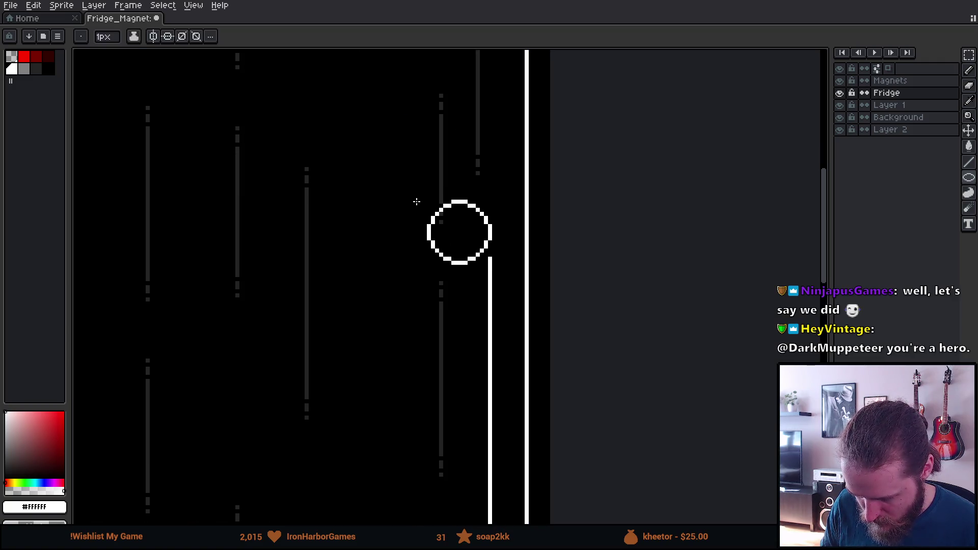
{"action": "scroll", "coordinate": [417, 201], "scroll_direction": "down", "scroll_amount": 1}
{"action": "scroll", "coordinate": [416, 201], "scroll_direction": "down", "scroll_amount": 4}
{"action": "scroll", "coordinate": [414, 196], "scroll_direction": "up", "scroll_amount": 5}
Step: Extend the handle's left edge downward with the pencil and select the whole handle
{"action": "key", "text": "b"}
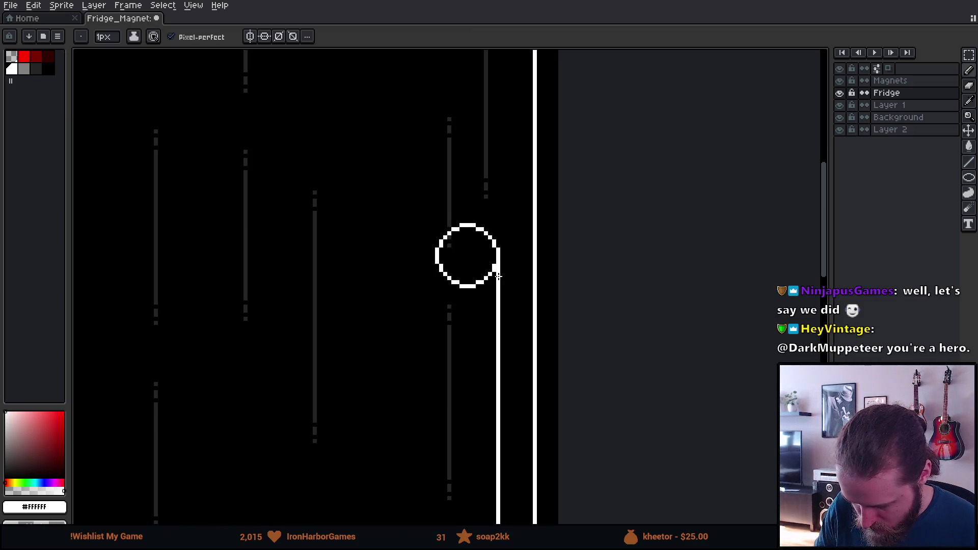
{"action": "key", "text": "e"}
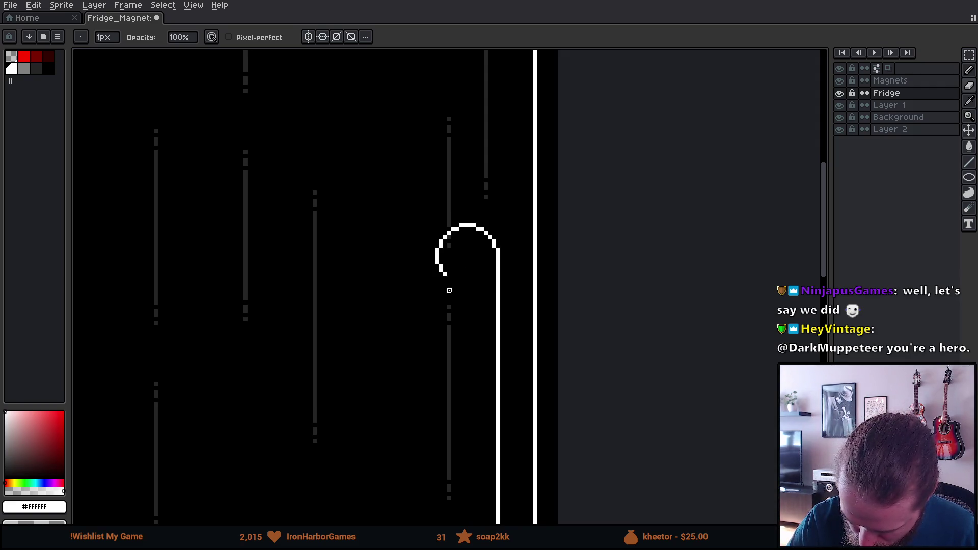
{"action": "left_click_drag", "start_coordinate": [495, 299], "coordinate": [526, 175]}
{"action": "key", "text": "b"}
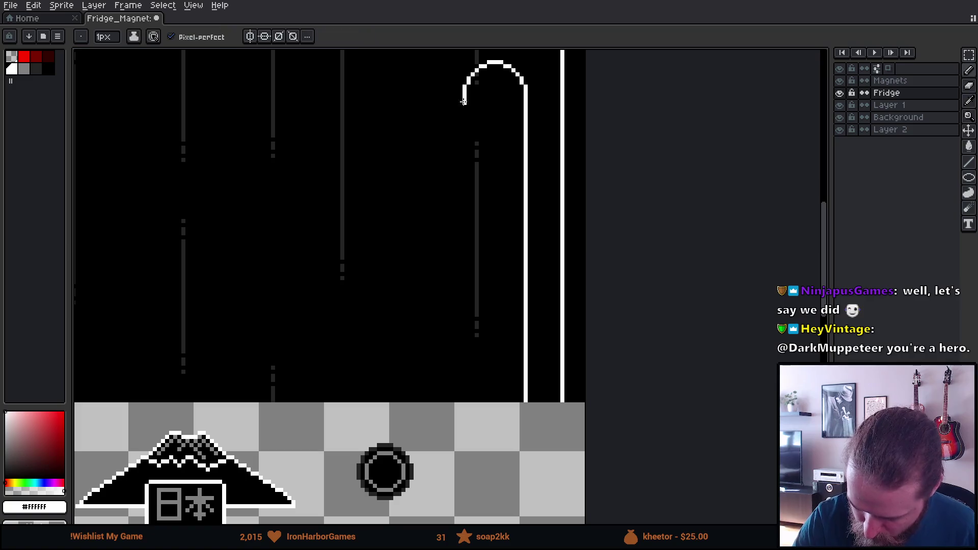
{"action": "left_click_drag", "start_coordinate": [465, 128], "coordinate": [464, 399]}
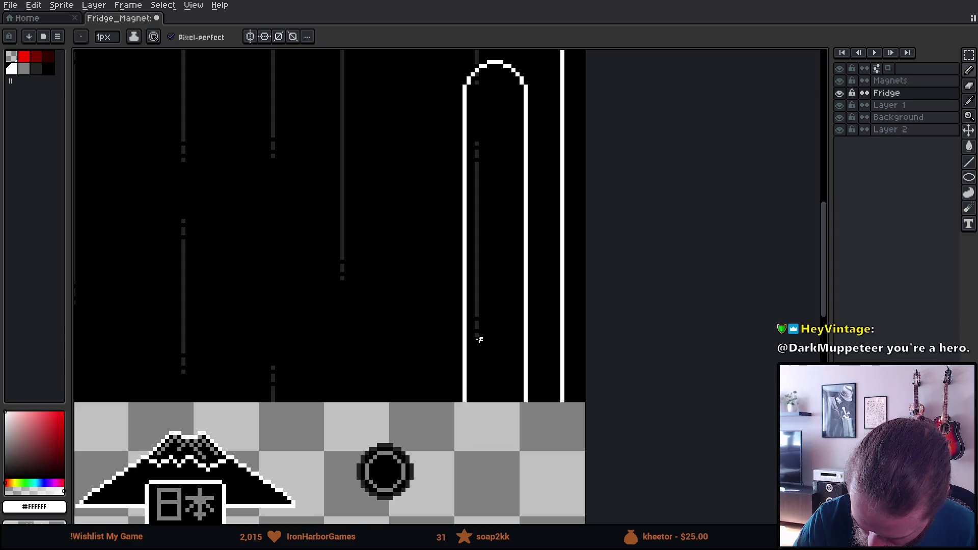
{"action": "scroll", "coordinate": [477, 352], "scroll_direction": "up", "scroll_amount": 3}
{"action": "key", "text": "m"}
{"action": "mouse_move", "coordinate": [403, 90]}
{"action": "left_mouse_down"}
{"action": "mouse_move", "coordinate": [541, 484]}
{"action": "mouse_move", "coordinate": [515, 459]}
{"action": "left_mouse_up"}
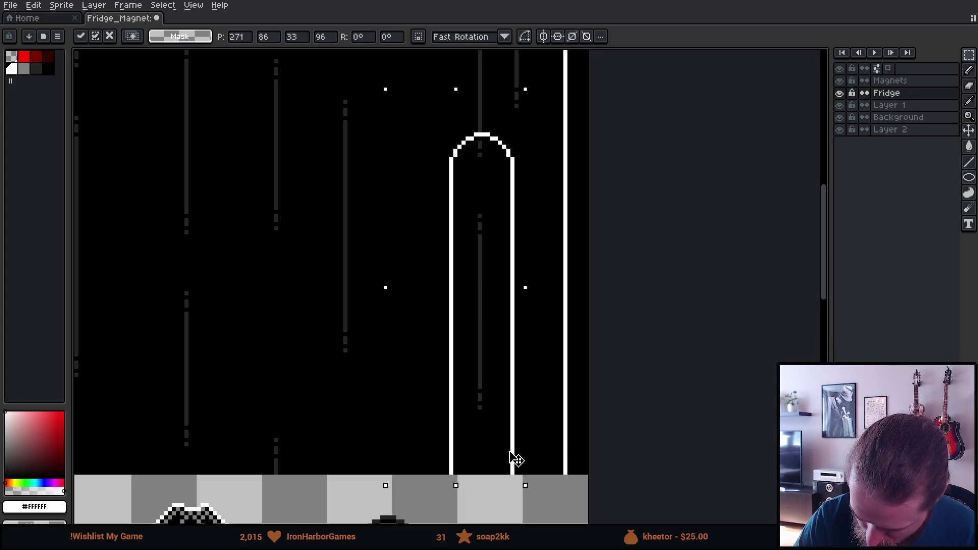
Step: Copy the handle's arched top, rotate it 90 degrees, and place it against the handle top
{"action": "left_click", "coordinate": [545, 440]}
{"action": "scroll", "coordinate": [497, 291], "scroll_direction": "up", "scroll_amount": 4}
{"action": "scroll", "coordinate": [496, 291], "scroll_direction": "left", "scroll_amount": 2}
{"action": "mouse_move", "coordinate": [530, 227]}
{"action": "left_mouse_down"}
{"action": "mouse_move", "coordinate": [584, 283]}
{"action": "mouse_move", "coordinate": [553, 251]}
{"action": "mouse_move", "coordinate": [419, 230]}
{"action": "left_mouse_up"}
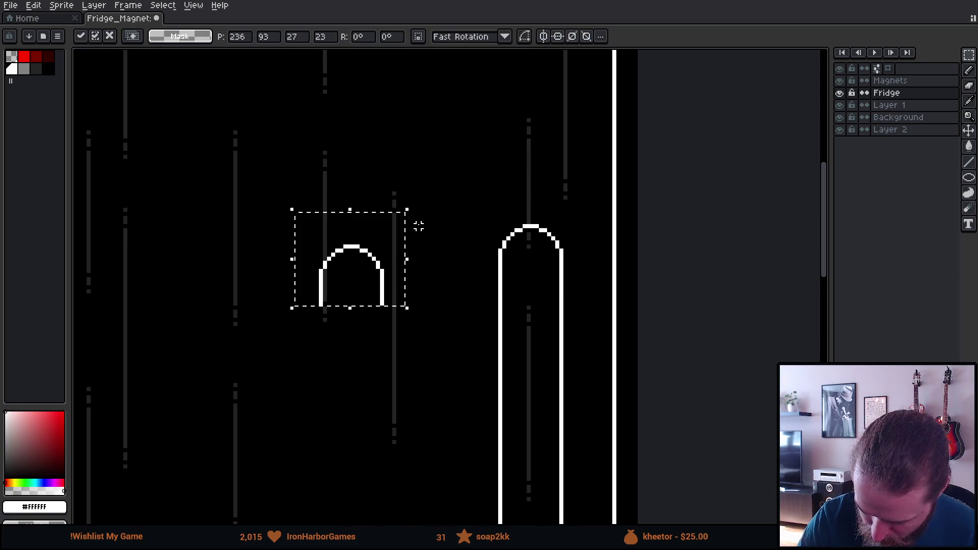
{"action": "left_click_drag", "start_coordinate": [393, 180], "coordinate": [230, 238]}
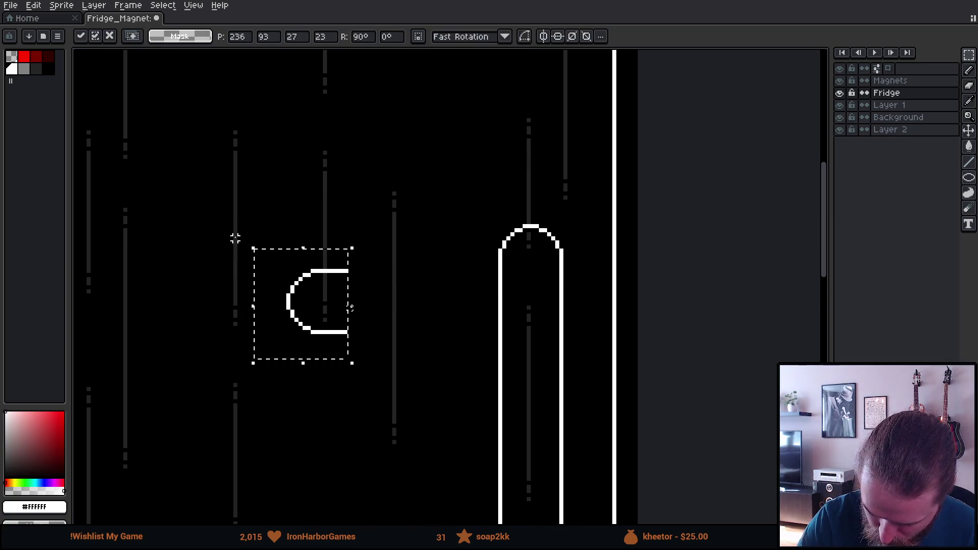
{"action": "left_click_drag", "start_coordinate": [327, 336], "coordinate": [482, 282]}
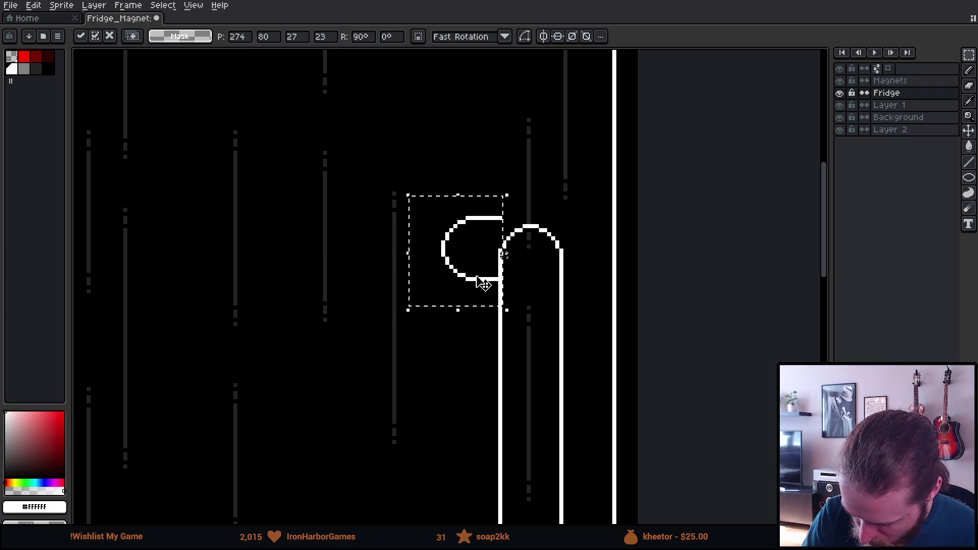
Step: Nudge the sideways arch into place, deselect, and pick grey as the pencil colour
{"action": "key", "text": "Down"}
{"action": "left_click_drag", "start_coordinate": [491, 228], "coordinate": [493, 223]}
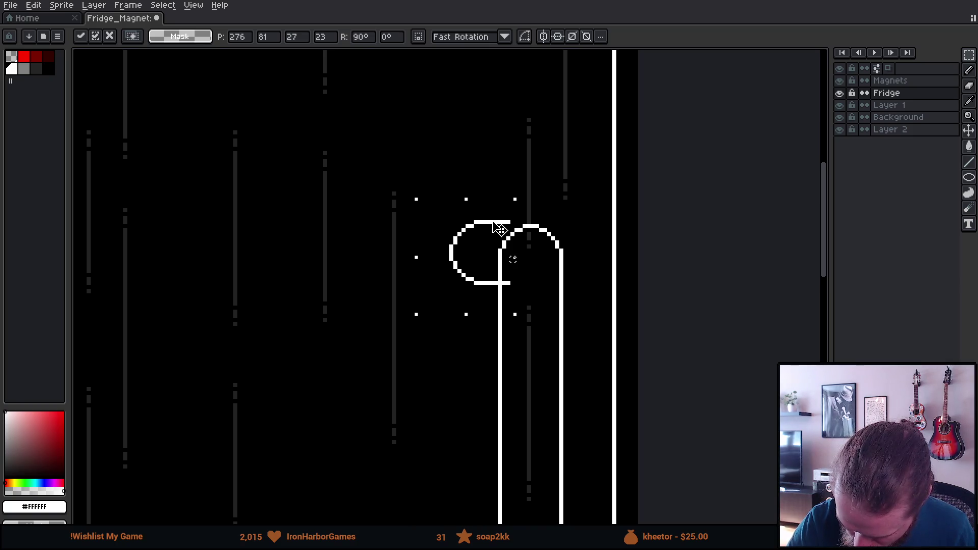
{"action": "mouse_move", "coordinate": [497, 268]}
{"action": "left_mouse_down"}
{"action": "mouse_move", "coordinate": [517, 268]}
{"action": "mouse_move", "coordinate": [511, 288]}
{"action": "left_mouse_up"}
{"action": "key", "text": "ctrl+d"}
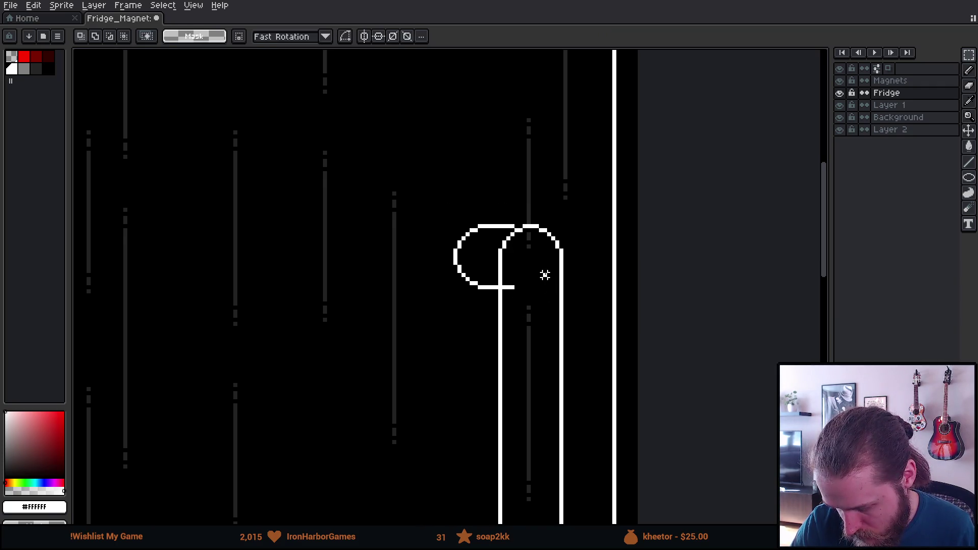
{"action": "key", "text": "b"}
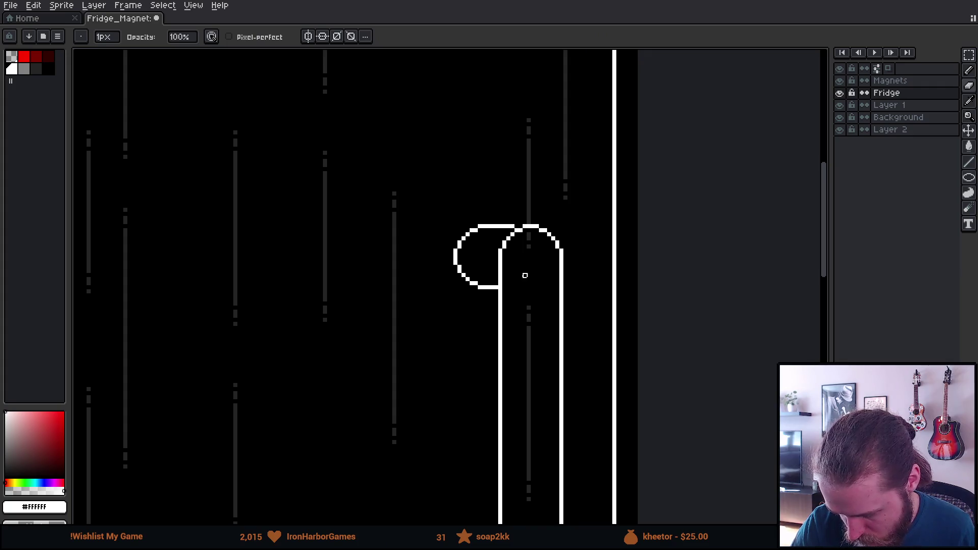
{"action": "left_click", "coordinate": [26, 72]}
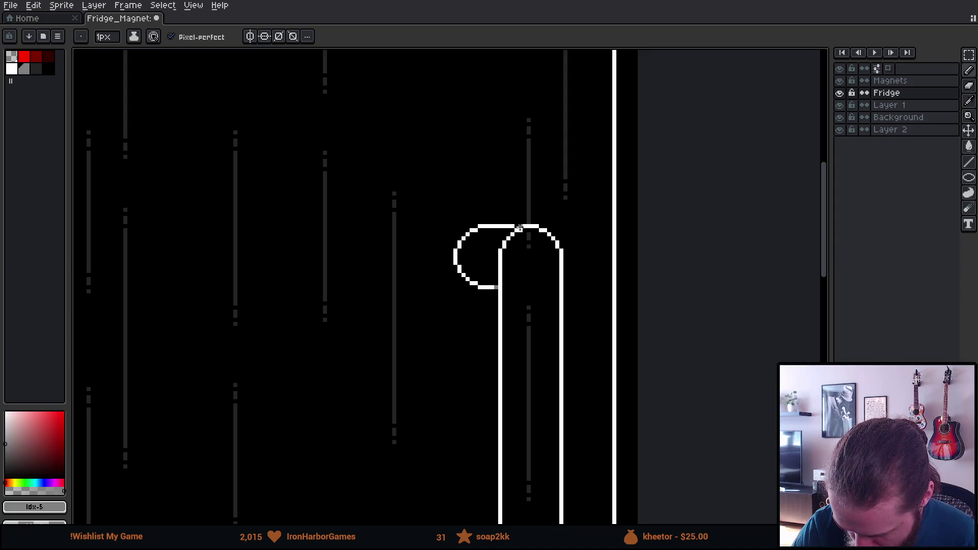
Step: Flood-fill the loop outline grey with 8-Connected fill connectivity
{"action": "key", "text": "g"}
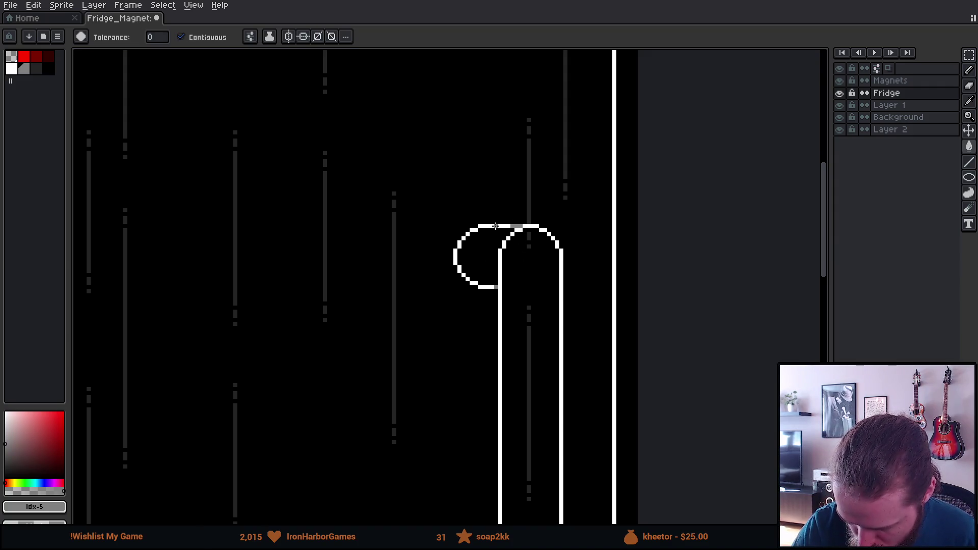
{"action": "left_click", "coordinate": [252, 41]}
{"action": "left_click", "coordinate": [326, 104]}
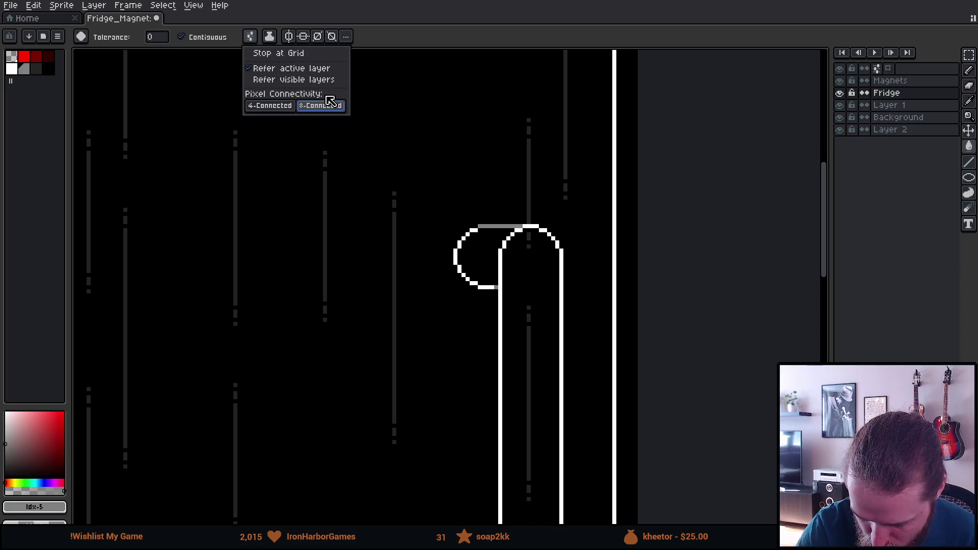
{"action": "left_click", "coordinate": [455, 254]}
{"action": "mouse_move", "coordinate": [545, 321]}
{"action": "left_mouse_down"}
{"action": "mouse_move", "coordinate": [572, 343]}
{"action": "mouse_move", "coordinate": [513, 249]}
{"action": "left_mouse_up"}
{"action": "left_click", "coordinate": [489, 248], "text": "alt"}
{"action": "key", "text": "b"}
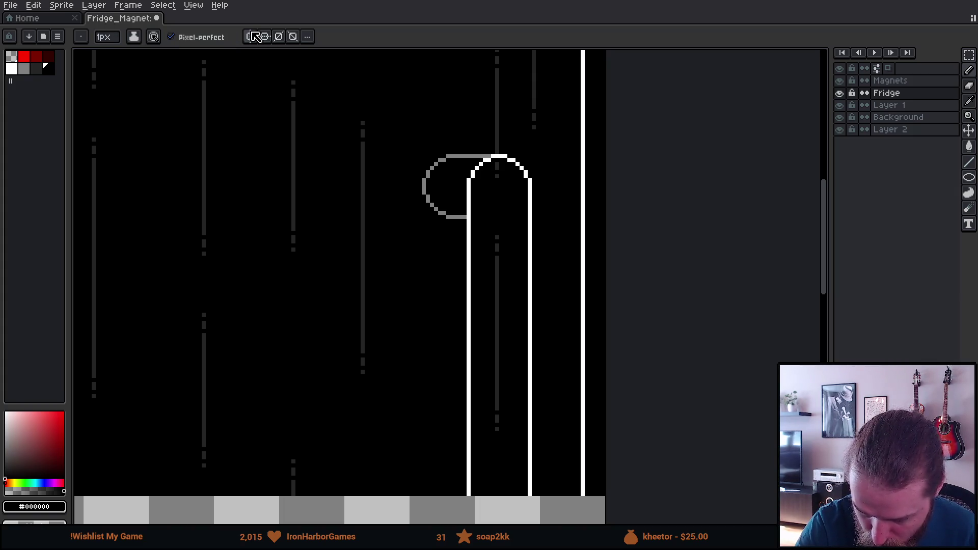
Step: Reset the fill to 4-Connected, save the fridge sprite, and switch to Unity
{"action": "key", "text": "g"}
{"action": "left_click", "coordinate": [250, 37]}
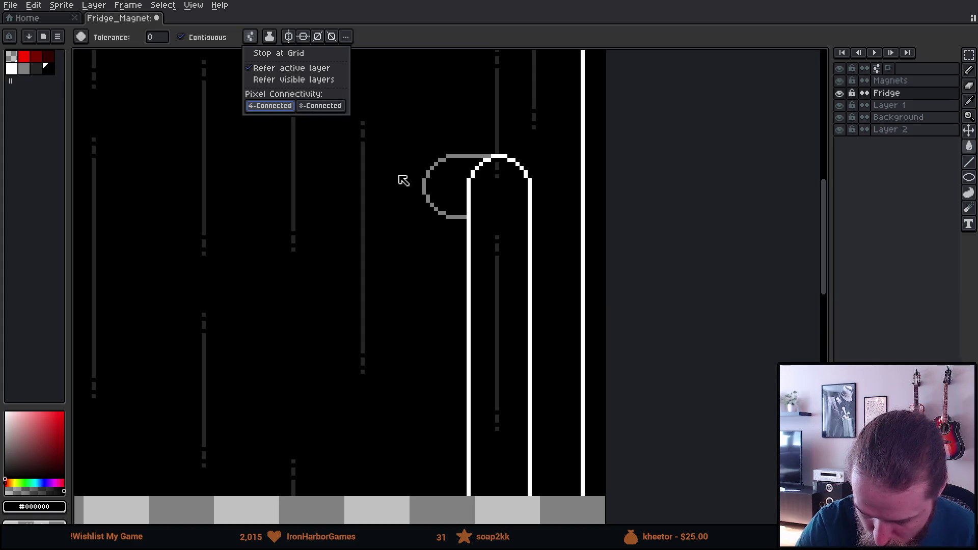
{"action": "left_click", "coordinate": [312, 111]}
{"action": "scroll", "coordinate": [539, 349], "scroll_direction": "down", "scroll_amount": 5}
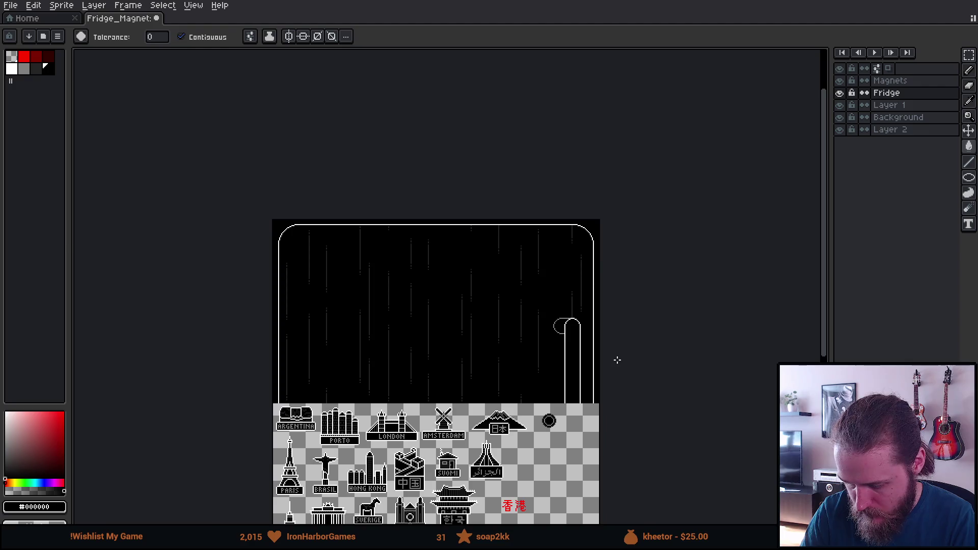
{"action": "scroll", "coordinate": [601, 363], "scroll_direction": "up", "scroll_amount": 3}
{"action": "key", "text": "ctrl+s"}
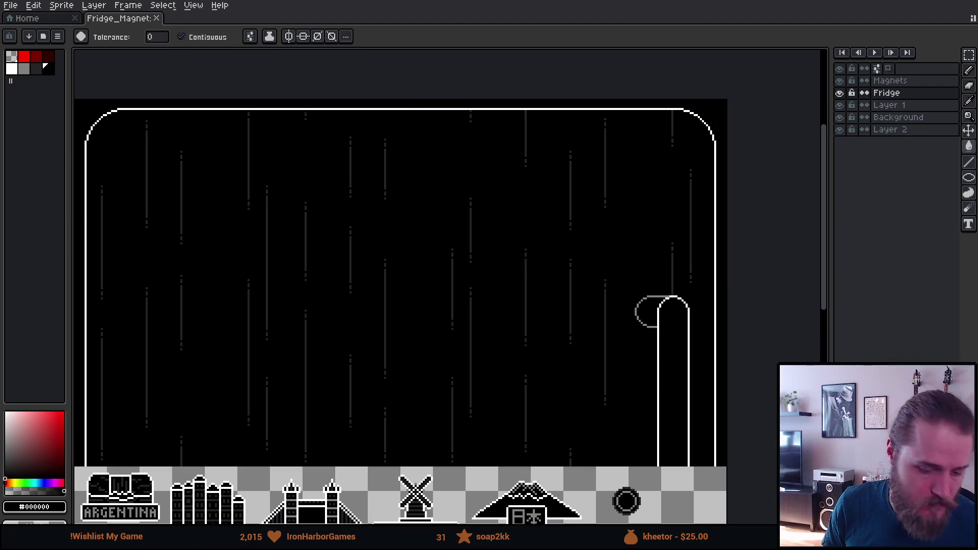
{"action": "key", "text": "alt+Tab"}
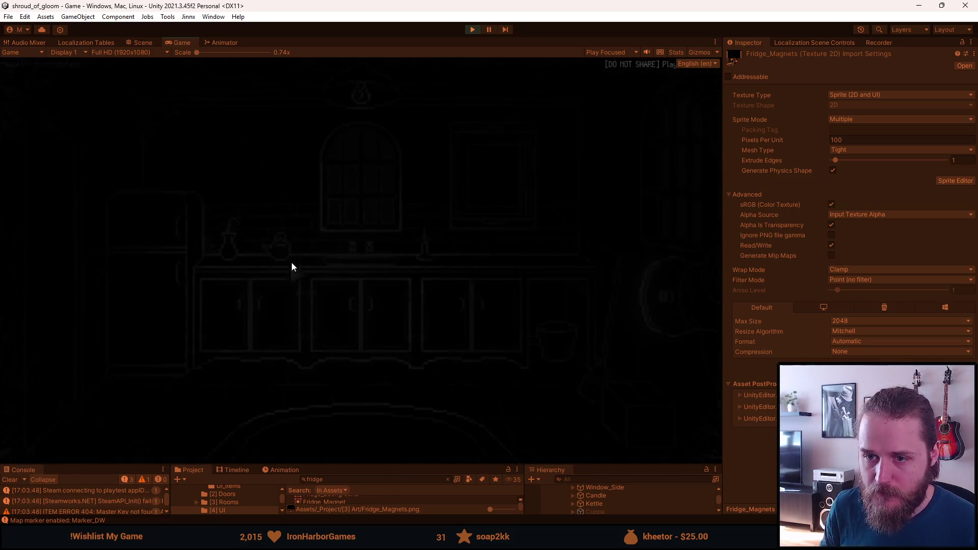
Step: Pause and exit the Unity play test, then return to Aseprite
{"action": "key", "text": "Escape"}
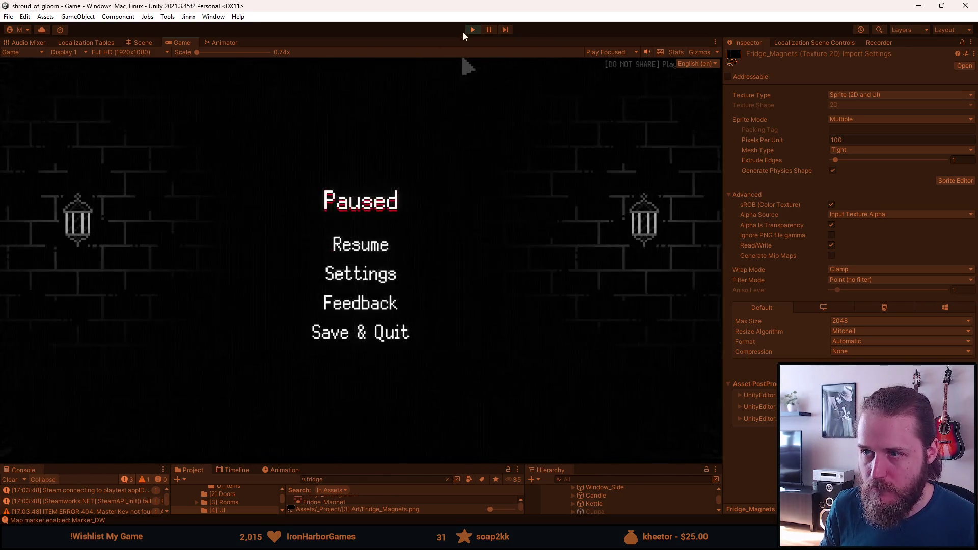
{"action": "left_click", "coordinate": [471, 30]}
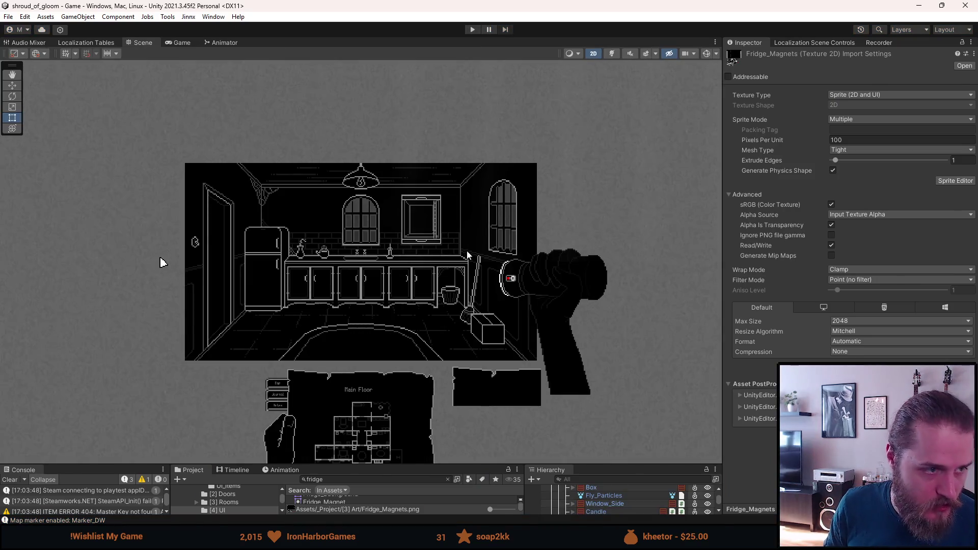
{"action": "key", "text": "alt+Tab"}
{"action": "scroll", "coordinate": [548, 219], "scroll_direction": "up", "scroll_amount": 2}
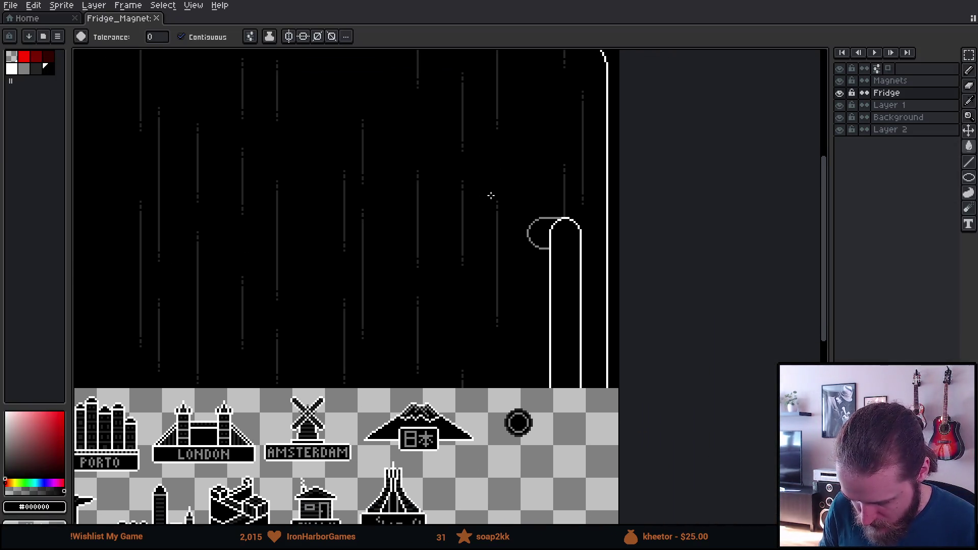
Step: Select the grey loop and nudge it slightly right
{"action": "scroll", "coordinate": [490, 197], "scroll_direction": "up", "scroll_amount": 1}
{"action": "key", "text": "m"}
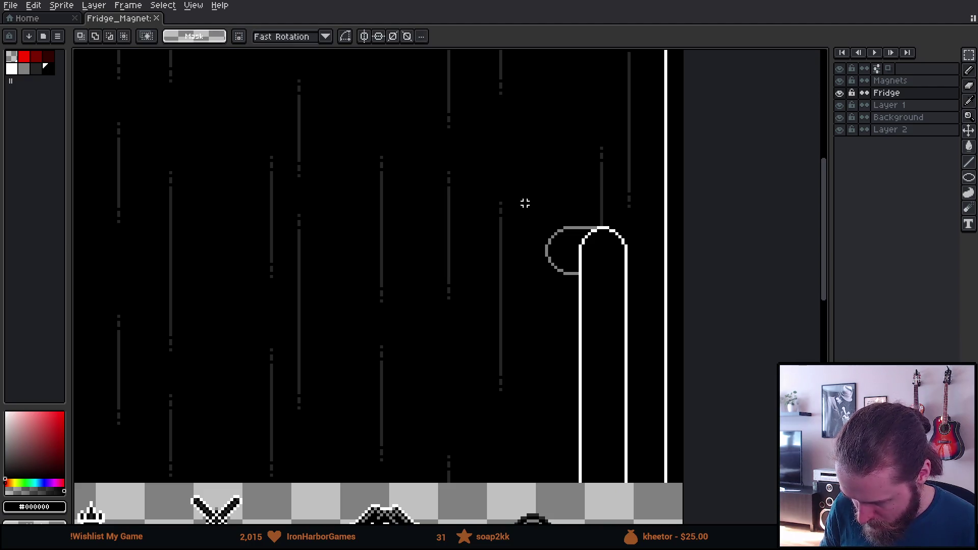
{"action": "scroll", "coordinate": [598, 255], "scroll_direction": "up", "scroll_amount": 1}
{"action": "mouse_move", "coordinate": [433, 115]}
{"action": "left_mouse_down"}
{"action": "mouse_move", "coordinate": [502, 414]}
{"action": "mouse_move", "coordinate": [548, 419]}
{"action": "left_mouse_up"}
{"action": "left_click_drag", "start_coordinate": [514, 356], "coordinate": [528, 354]}
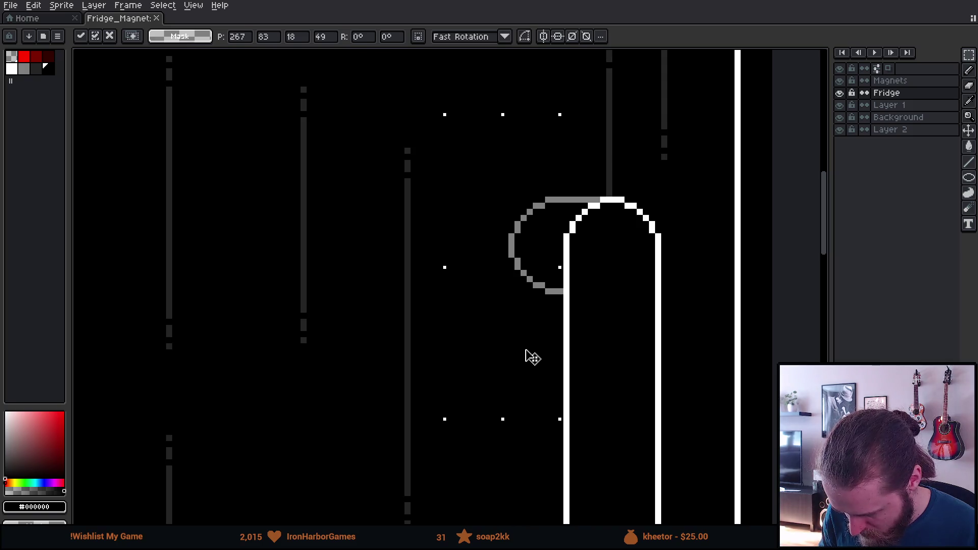
{"action": "key", "text": "ctrl+d"}
Step: Move the handle and loop together slightly left and down
{"action": "scroll", "coordinate": [338, 317], "scroll_direction": "down", "scroll_amount": 1}
{"action": "scroll", "coordinate": [373, 260], "scroll_direction": "down", "scroll_amount": 1}
{"action": "mouse_move", "coordinate": [361, 231]}
{"action": "left_mouse_down"}
{"action": "mouse_move", "coordinate": [428, 497]}
{"action": "mouse_move", "coordinate": [470, 489]}
{"action": "left_mouse_up"}
{"action": "key", "text": "ctrl+d"}
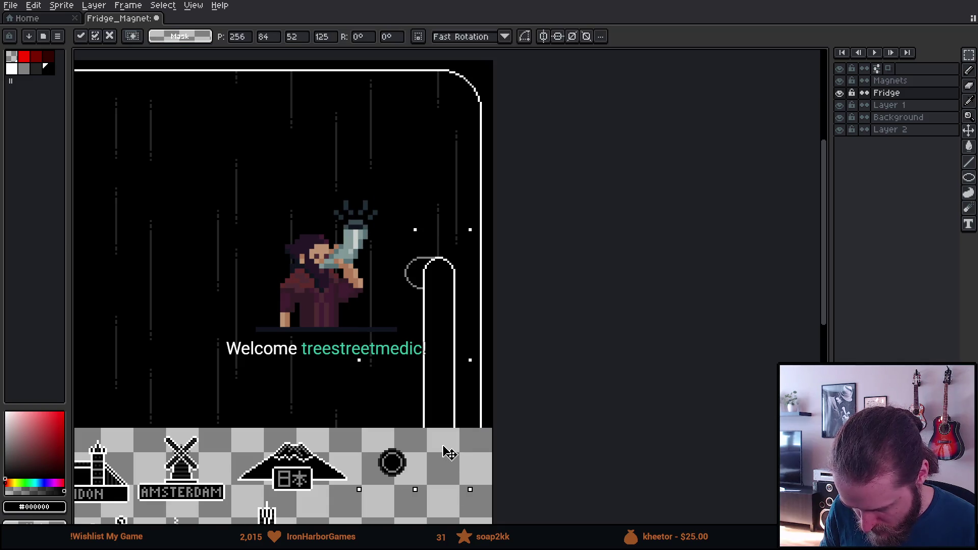
{"action": "key", "text": "ctrl+shift+d"}
{"action": "left_click_drag", "start_coordinate": [444, 335], "coordinate": [435, 350]}
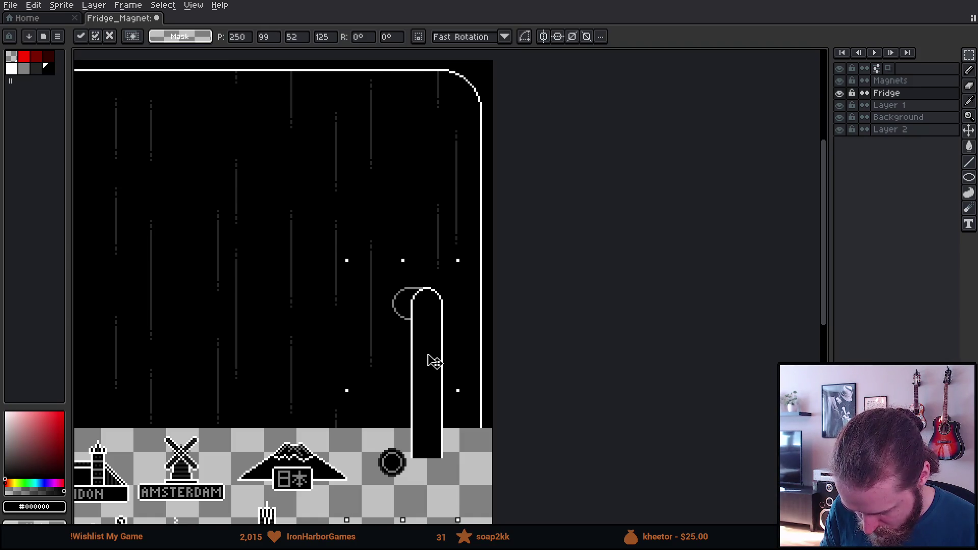
{"action": "key", "text": "ctrl+d"}
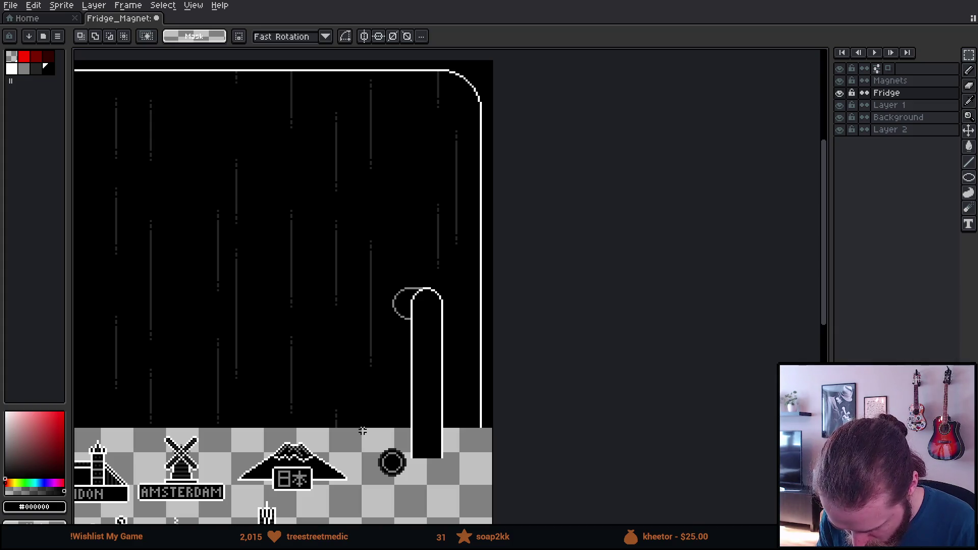
Step: Delete the handle's end below the fridge and save the sprite
{"action": "left_click_drag", "start_coordinate": [360, 427], "coordinate": [458, 512]}
{"action": "key", "text": "Delete"}
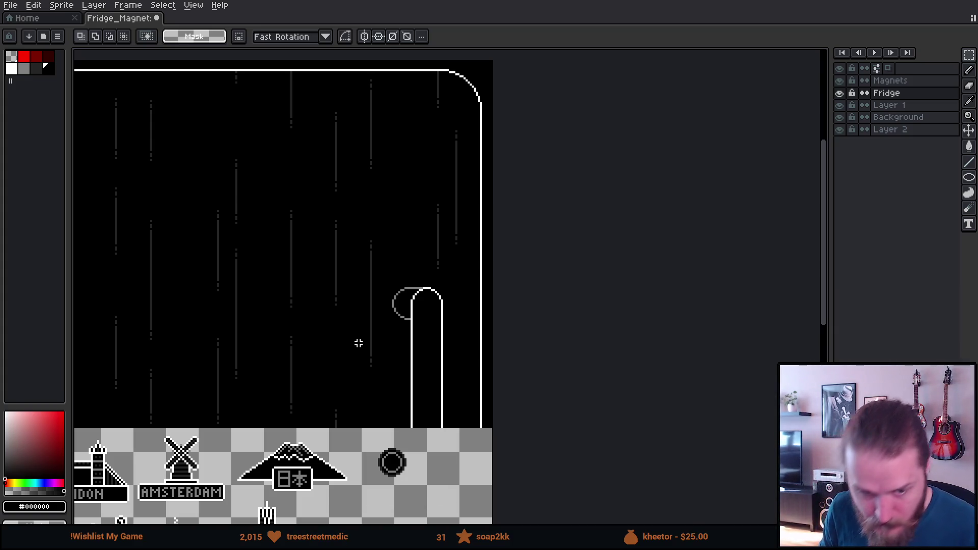
{"action": "key", "text": "ctrl+s"}
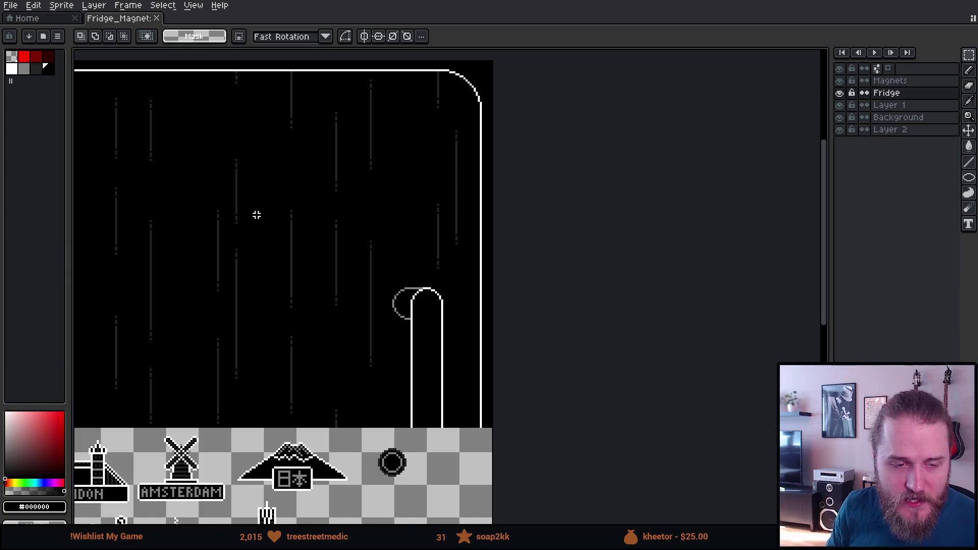
{"action": "scroll", "coordinate": [257, 215], "scroll_direction": "down", "scroll_amount": 2}
{"action": "left_click_drag", "start_coordinate": [208, 180], "coordinate": [258, 192]}
{"action": "scroll", "coordinate": [257, 188], "scroll_direction": "up", "scroll_amount": 1}
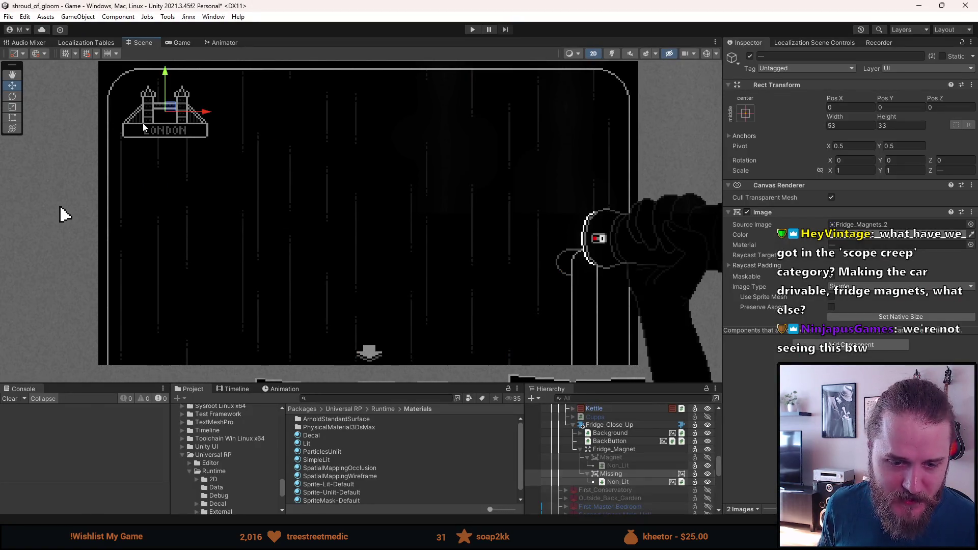
Step: Bring the fridge scene into view and select the Missing magnet object
{"action": "scroll", "coordinate": [144, 120], "scroll_direction": "up", "scroll_amount": 1}
{"action": "left_click_drag", "start_coordinate": [144, 120], "coordinate": [178, 150]}
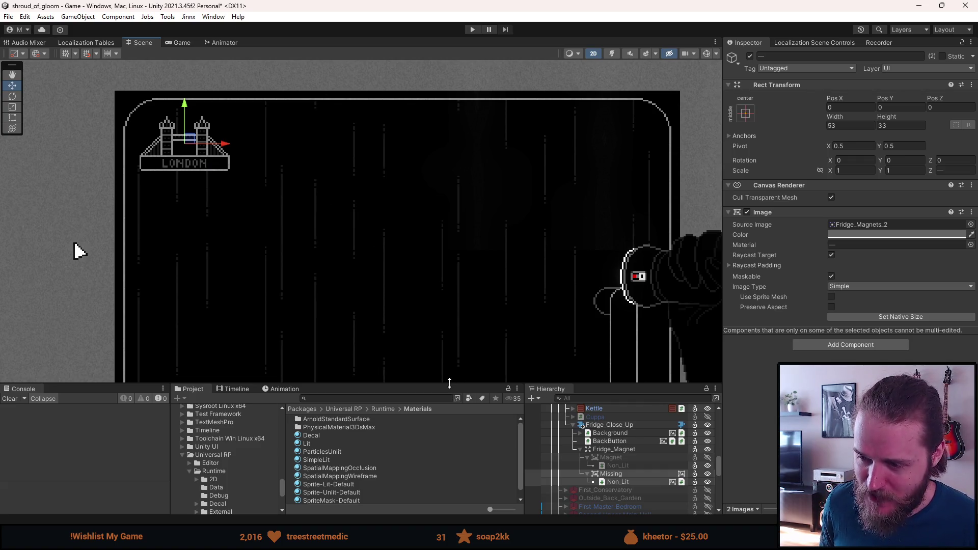
{"action": "left_click_drag", "start_coordinate": [450, 382], "coordinate": [449, 362]}
{"action": "left_click_drag", "start_coordinate": [343, 232], "coordinate": [293, 203]}
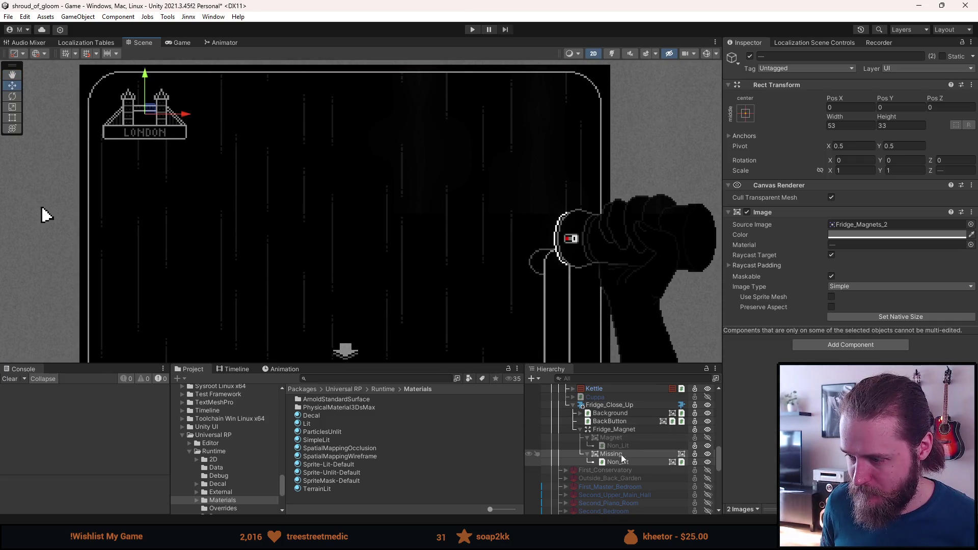
{"action": "left_click", "coordinate": [587, 454]}
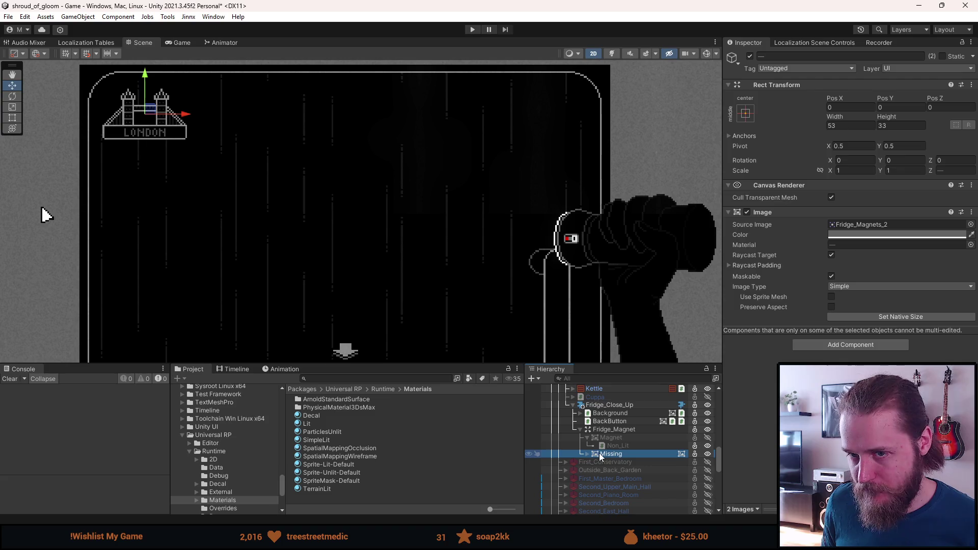
Step: Swap the Missing object's Source Image to the round Fridge_Magnet sprite, found by searching 'fridge'
{"action": "left_click", "coordinate": [587, 454]}
{"action": "left_click", "coordinate": [970, 225]}
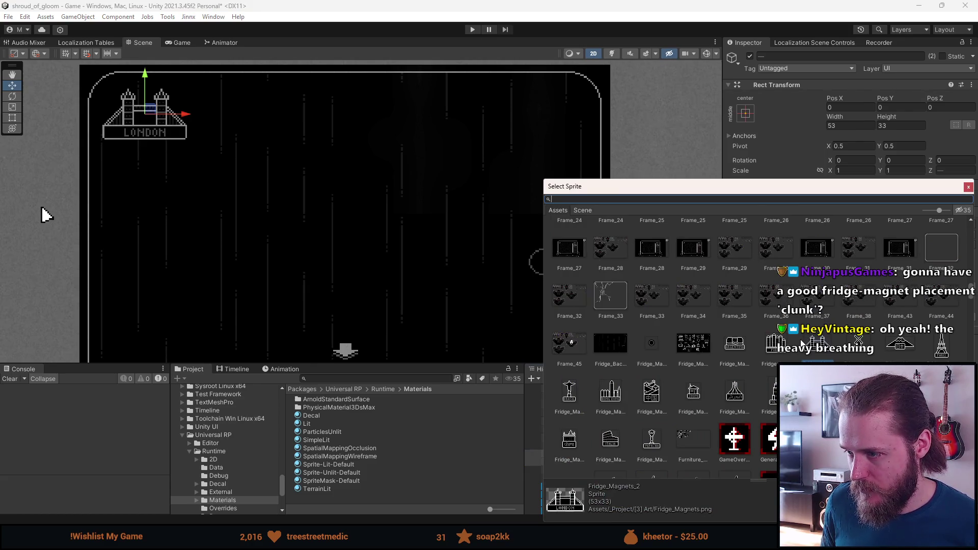
{"action": "scroll", "coordinate": [803, 342], "scroll_direction": "down", "scroll_amount": 5}
{"action": "type", "text": "fridge"}
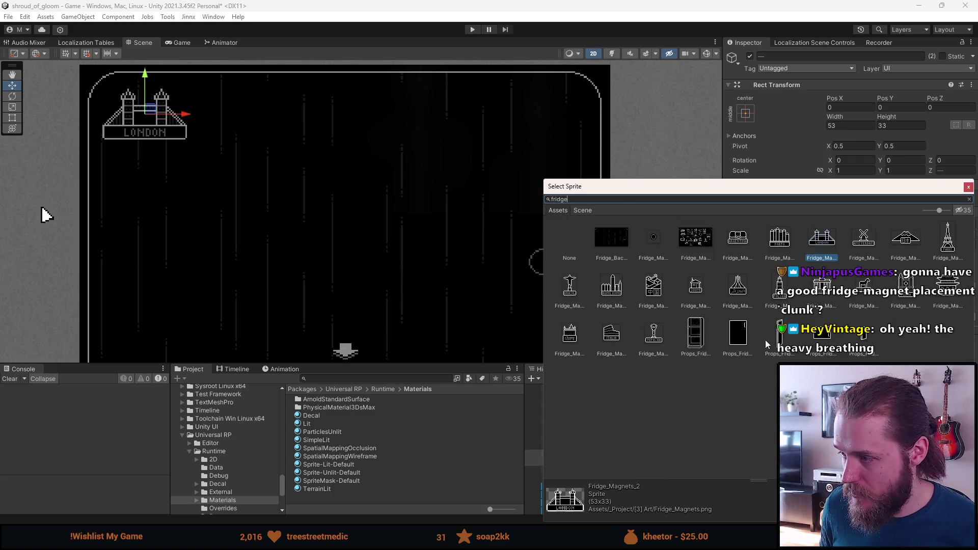
{"action": "double_click", "coordinate": [658, 239]}
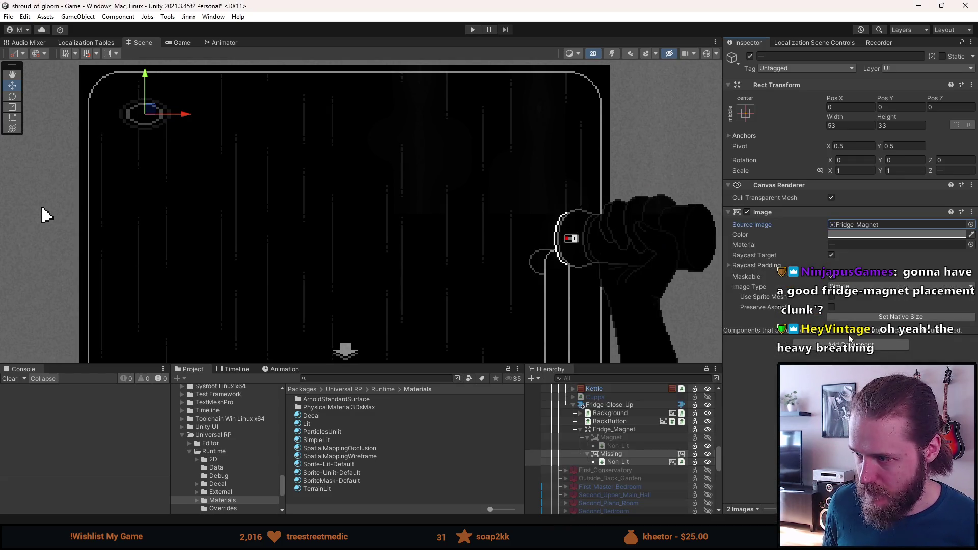
Step: Set the round magnet image to its native 24×24 size and toggle the Magnet object's active state
{"action": "left_click", "coordinate": [889, 317]}
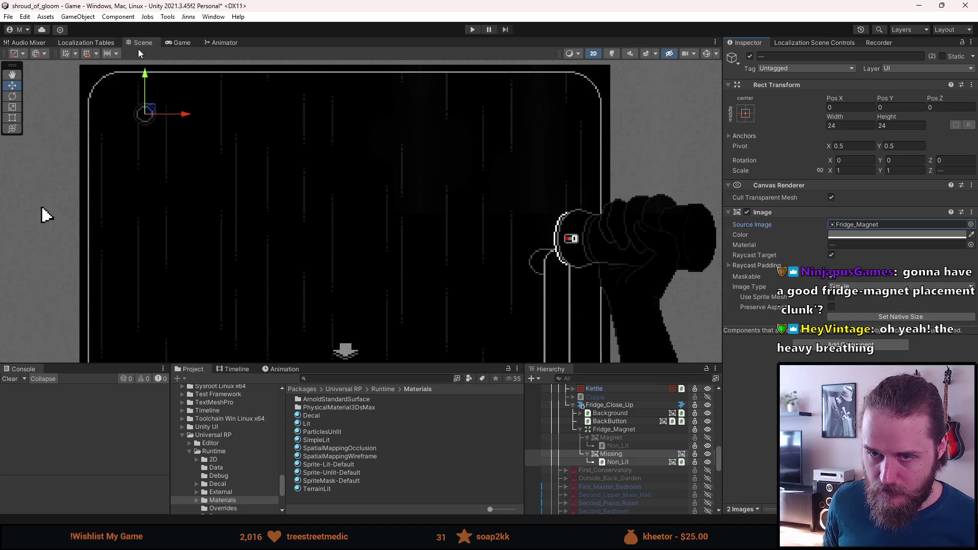
{"action": "scroll", "coordinate": [120, 113], "scroll_direction": "up", "scroll_amount": 6}
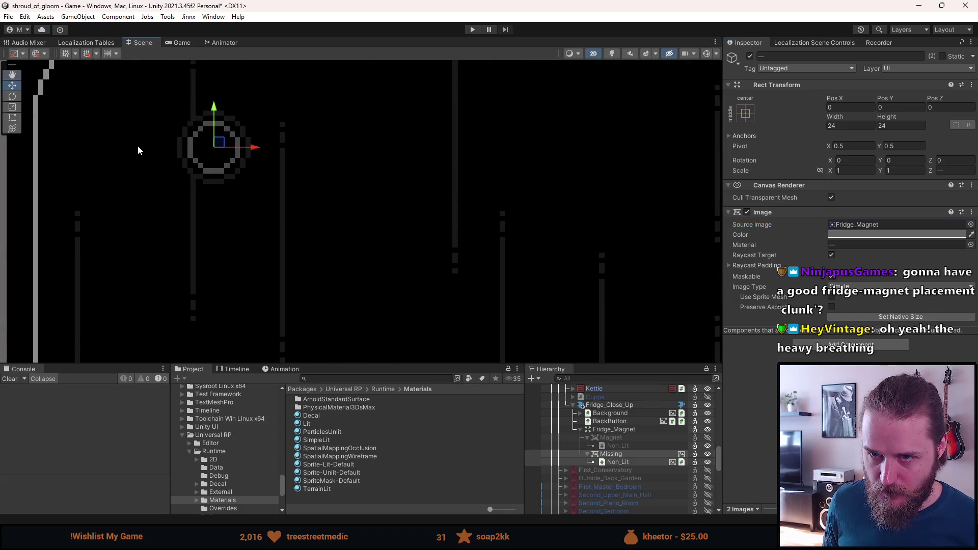
{"action": "left_click", "coordinate": [629, 439]}
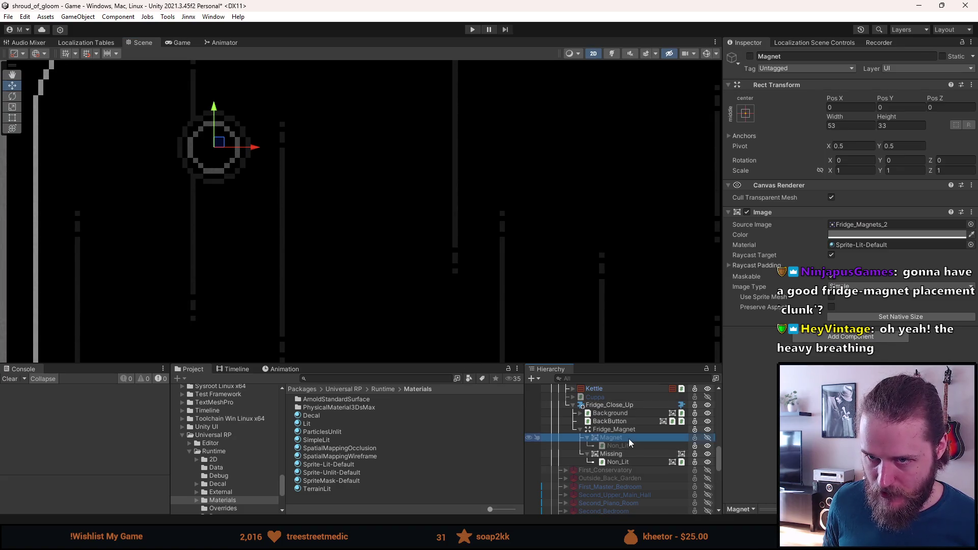
{"action": "key", "text": "alt+shift+a"}
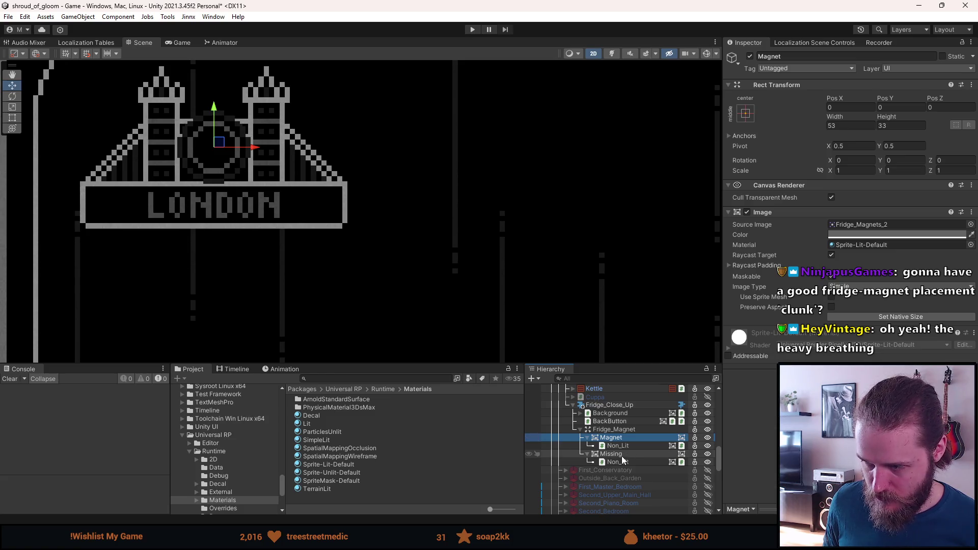
Step: Toggle Missing off and back on to compare the round magnet with the LONDON magnet
{"action": "left_click", "coordinate": [617, 455]}
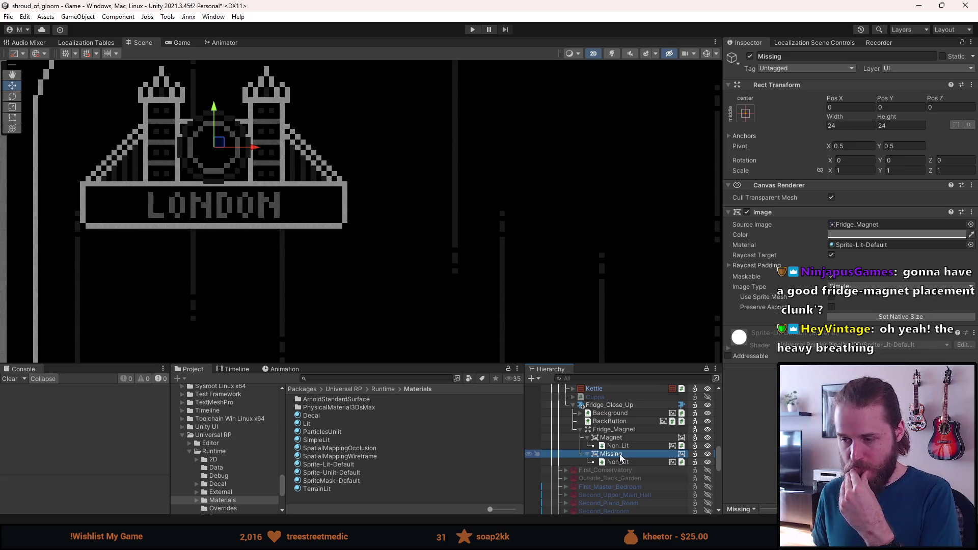
{"action": "key", "text": "alt+shift+a"}
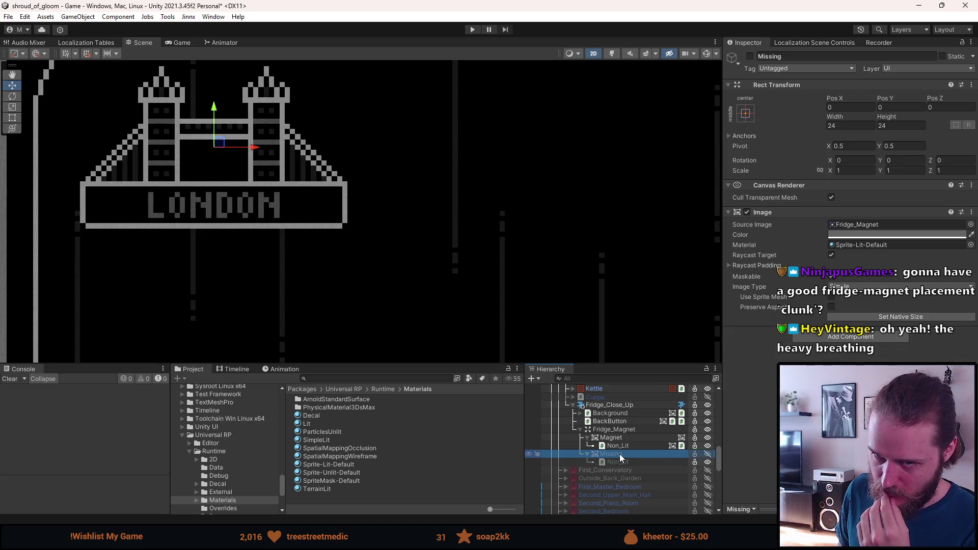
{"action": "scroll", "coordinate": [446, 188], "scroll_direction": "down", "scroll_amount": 3}
{"action": "scroll", "coordinate": [445, 189], "scroll_direction": "up", "scroll_amount": 2}
{"action": "scroll", "coordinate": [446, 188], "scroll_direction": "down", "scroll_amount": 5}
{"action": "scroll", "coordinate": [445, 191], "scroll_direction": "up", "scroll_amount": 2}
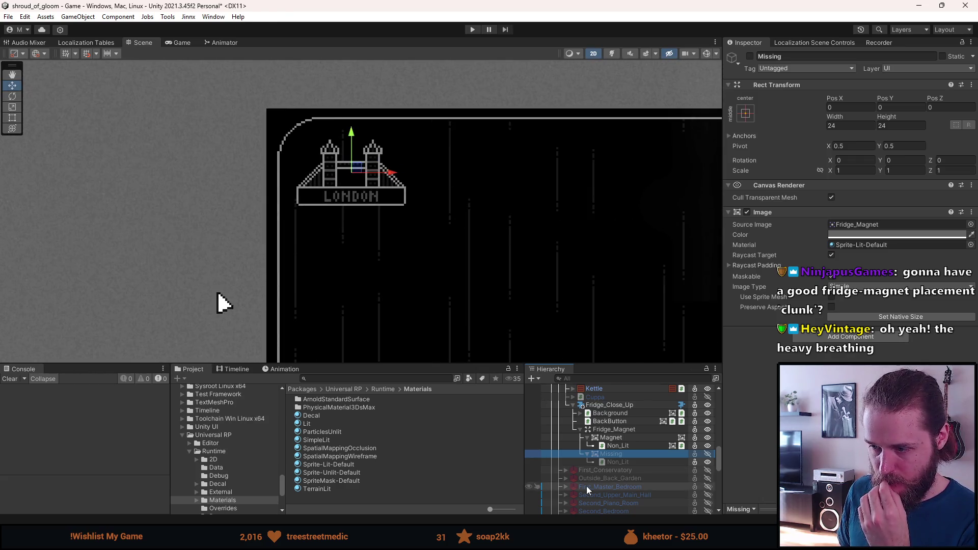
{"action": "key", "text": "alt+shift+a"}
{"action": "key", "text": "alt+shift+a"}
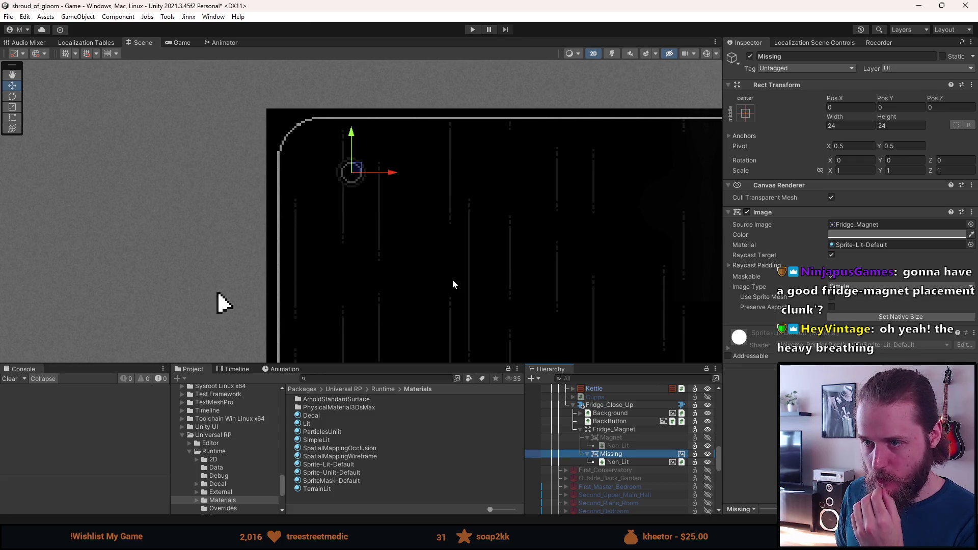
{"action": "scroll", "coordinate": [459, 278], "scroll_direction": "down", "scroll_amount": 2}
{"action": "mouse_move", "coordinate": [461, 277]}
{"action": "left_mouse_down"}
{"action": "mouse_move", "coordinate": [360, 179]}
{"action": "mouse_move", "coordinate": [342, 186]}
{"action": "left_mouse_up"}
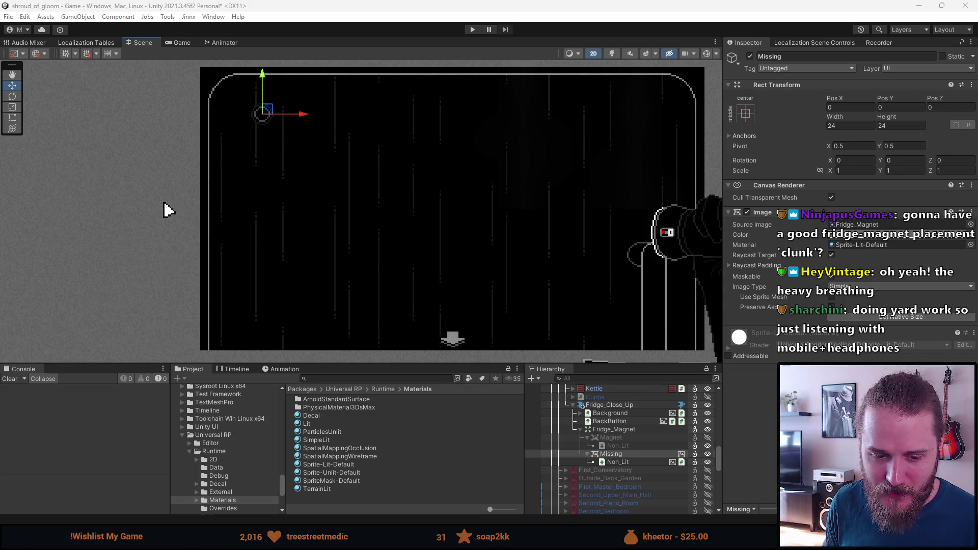
Step: Pan and zoom the Scene view around the round magnet on the fridge, then switch to Aseprite
{"action": "left_click_drag", "start_coordinate": [329, 240], "coordinate": [307, 230]}
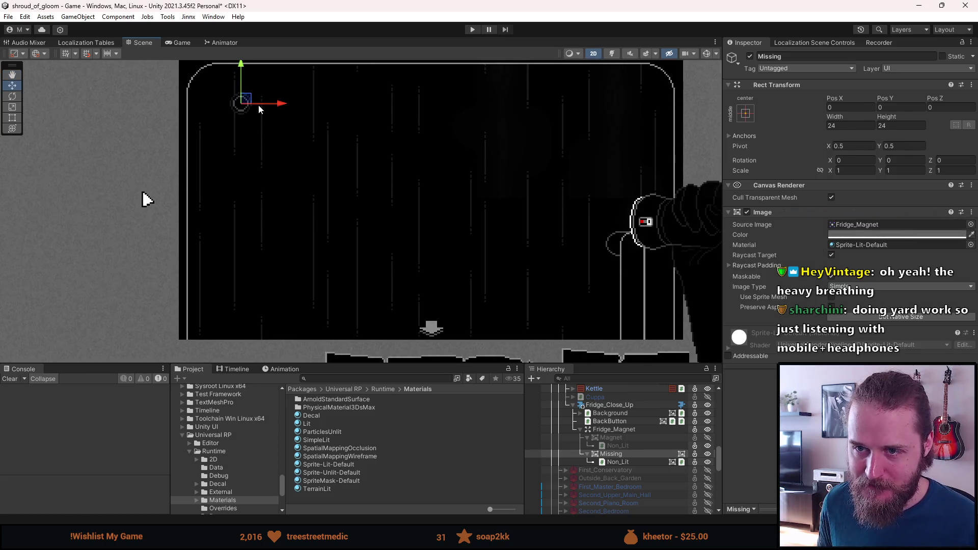
{"action": "left_click_drag", "start_coordinate": [259, 105], "coordinate": [261, 124]}
{"action": "scroll", "coordinate": [210, 108], "scroll_direction": "down", "scroll_amount": 1}
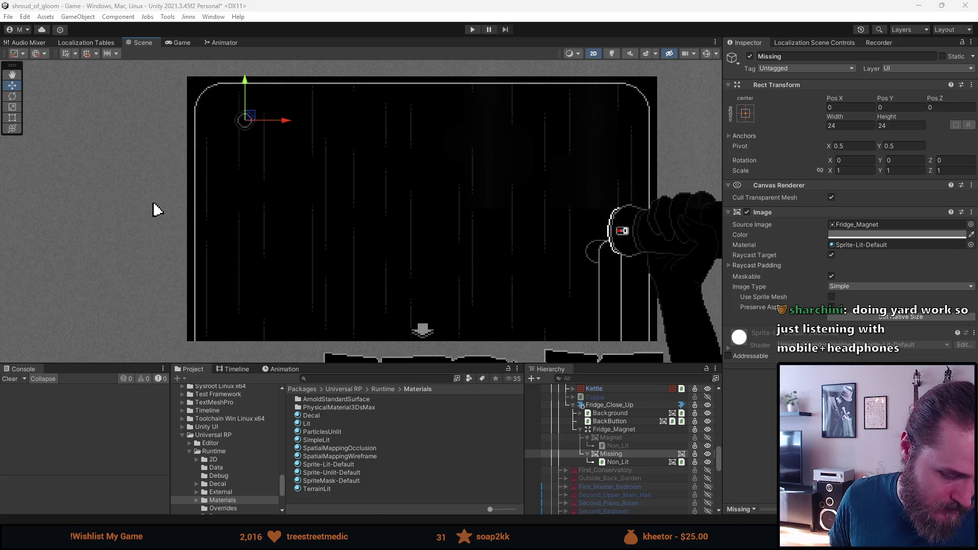
{"action": "key", "text": "alt+Tab"}
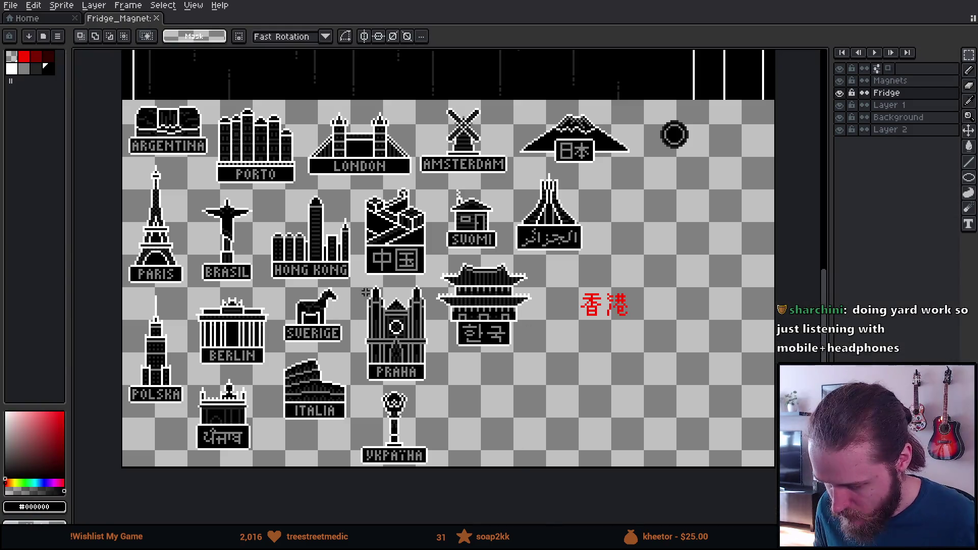
Step: Widen the Fridge_Magnet canvas to the right via Sprite > Canvas Size
{"action": "scroll", "coordinate": [412, 295], "scroll_direction": "down", "scroll_amount": 2}
{"action": "scroll", "coordinate": [412, 295], "scroll_direction": "up", "scroll_amount": 2}
{"action": "scroll", "coordinate": [283, 249], "scroll_direction": "down", "scroll_amount": 1}
{"action": "left_click_drag", "start_coordinate": [302, 170], "coordinate": [278, 211]}
{"action": "left_click", "coordinate": [68, 6]}
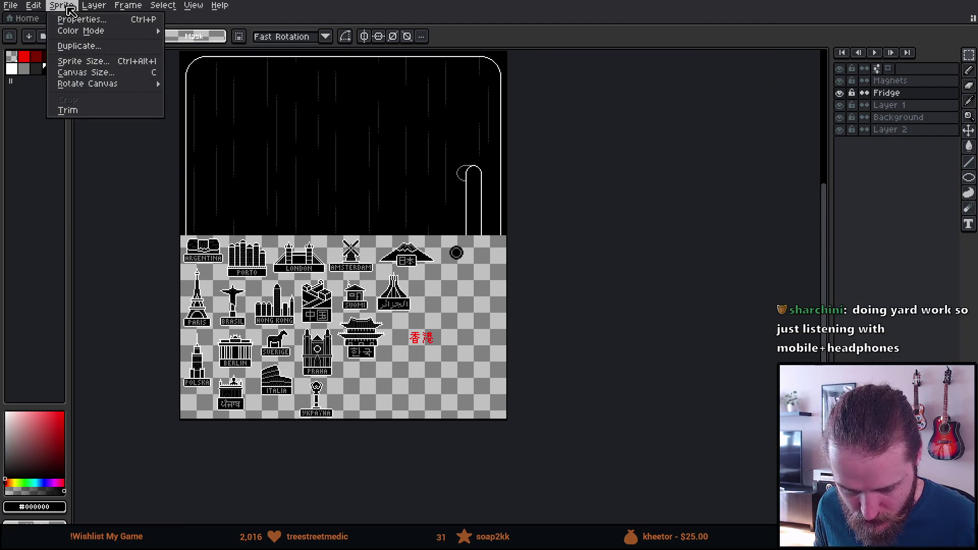
{"action": "left_click", "coordinate": [89, 72]}
{"action": "mouse_move", "coordinate": [507, 166]}
{"action": "left_mouse_down"}
{"action": "mouse_move", "coordinate": [768, 168]}
{"action": "mouse_move", "coordinate": [825, 214]}
{"action": "left_mouse_up"}
{"action": "left_click", "coordinate": [759, 339]}
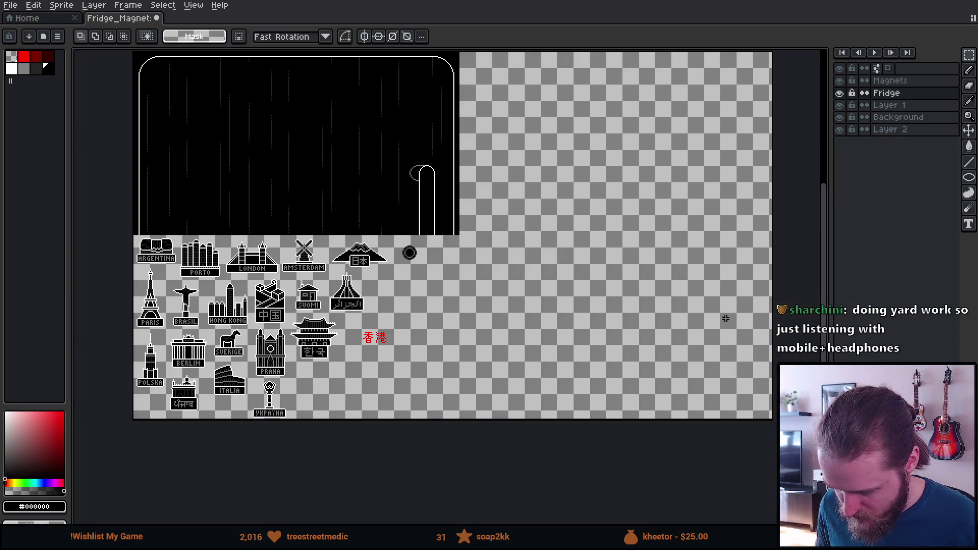
Step: On the Magnets layer, move the whole block of magnets into the new right-hand space
{"action": "left_click", "coordinate": [896, 81]}
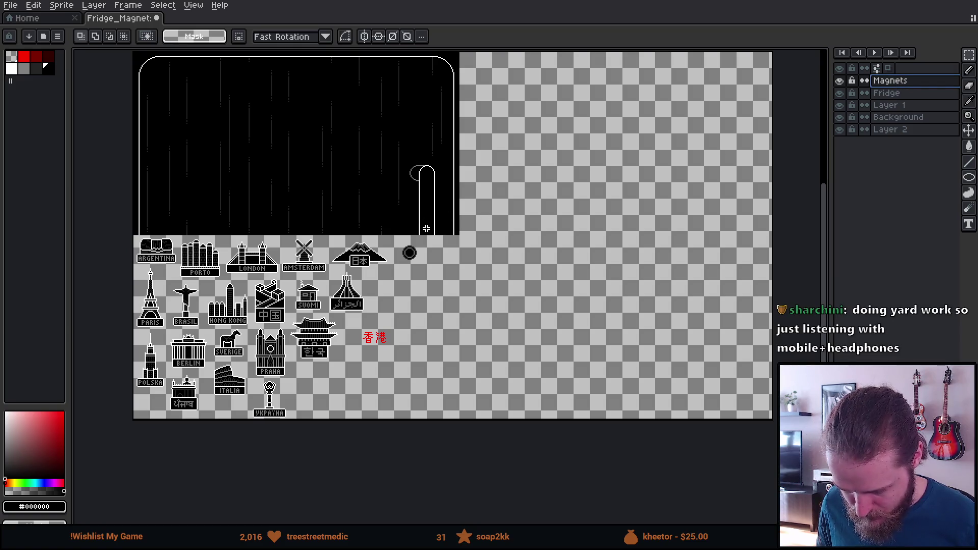
{"action": "left_click_drag", "start_coordinate": [456, 236], "coordinate": [76, 413]}
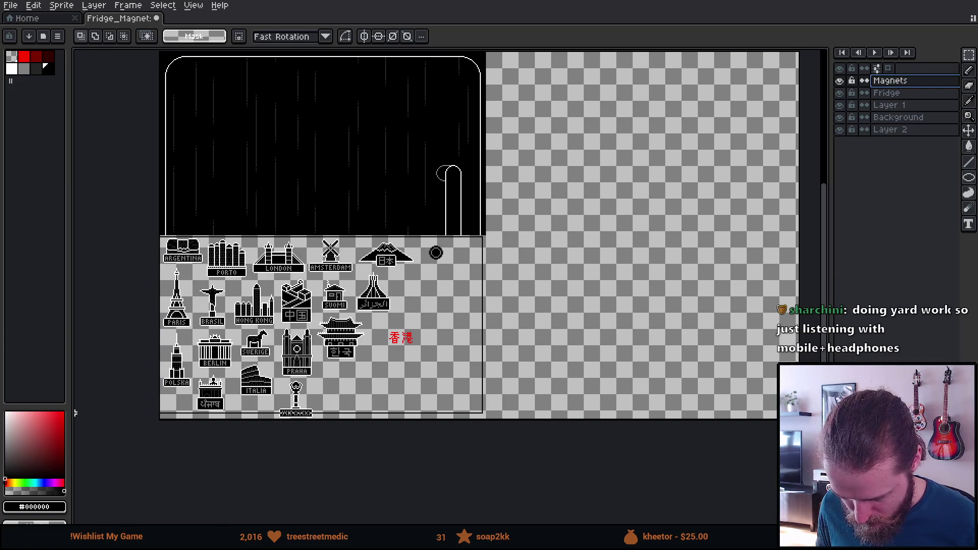
{"action": "mouse_move", "coordinate": [286, 376]}
{"action": "left_mouse_down"}
{"action": "mouse_move", "coordinate": [584, 345]}
{"action": "mouse_move", "coordinate": [633, 359]}
{"action": "left_mouse_up"}
{"action": "key", "text": "Return"}
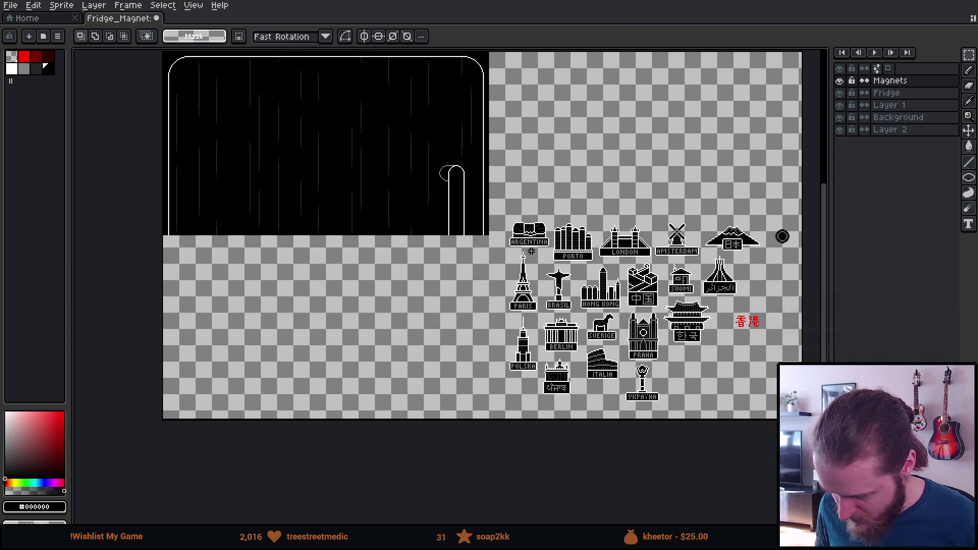
{"action": "scroll", "coordinate": [532, 232], "scroll_direction": "up", "scroll_amount": 2}
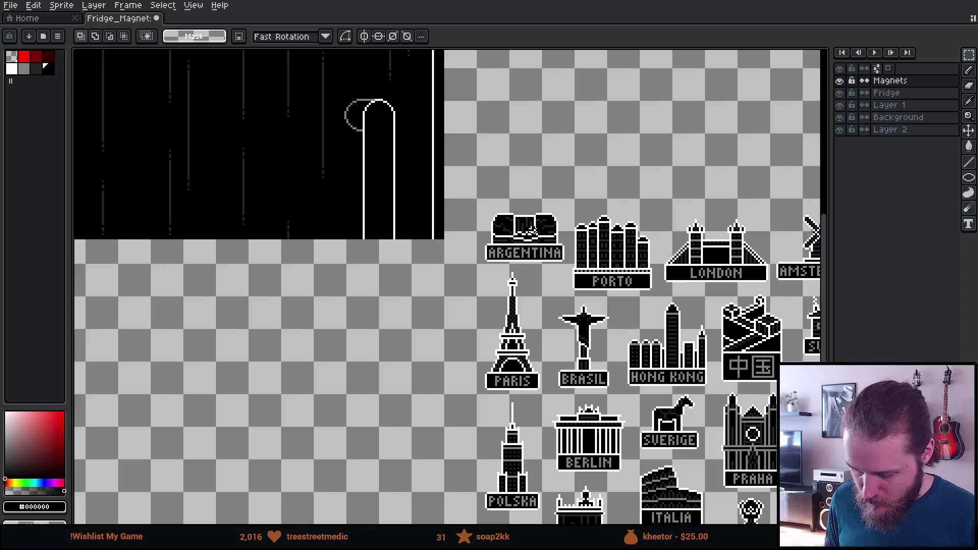
{"action": "mouse_move", "coordinate": [481, 210]}
{"action": "left_mouse_down"}
{"action": "mouse_move", "coordinate": [573, 266]}
{"action": "mouse_move", "coordinate": [763, 178]}
{"action": "mouse_move", "coordinate": [413, 231]}
{"action": "mouse_move", "coordinate": [164, 214]}
{"action": "mouse_move", "coordinate": [445, 254]}
{"action": "mouse_move", "coordinate": [382, 236]}
{"action": "mouse_move", "coordinate": [397, 260]}
{"action": "left_mouse_up"}
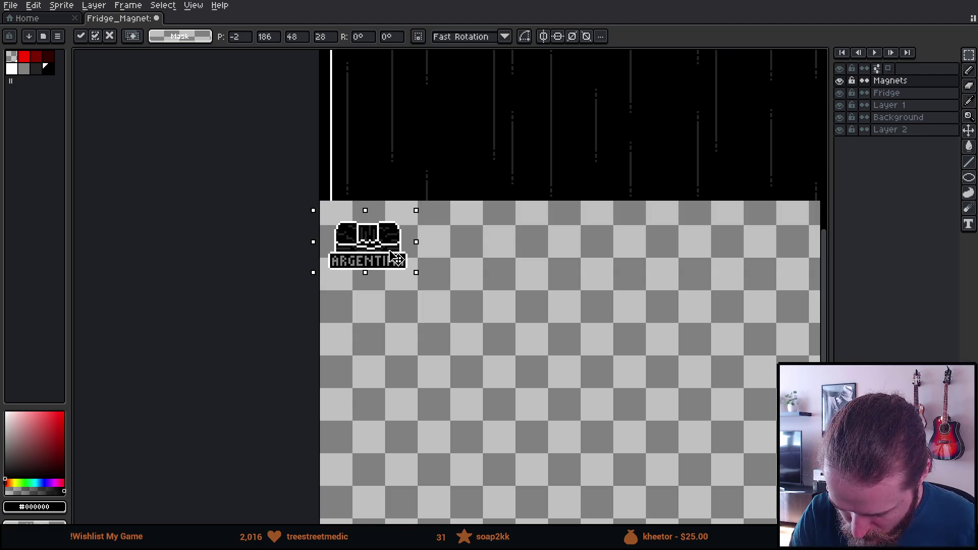
{"action": "left_click_drag", "start_coordinate": [520, 323], "coordinate": [164, 296]}
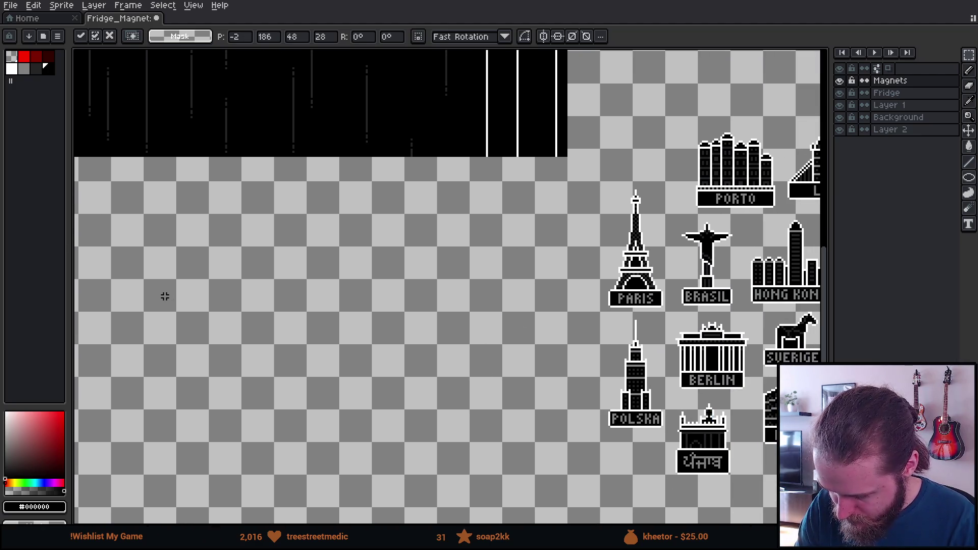
{"action": "left_click_drag", "start_coordinate": [636, 406], "coordinate": [392, 229]}
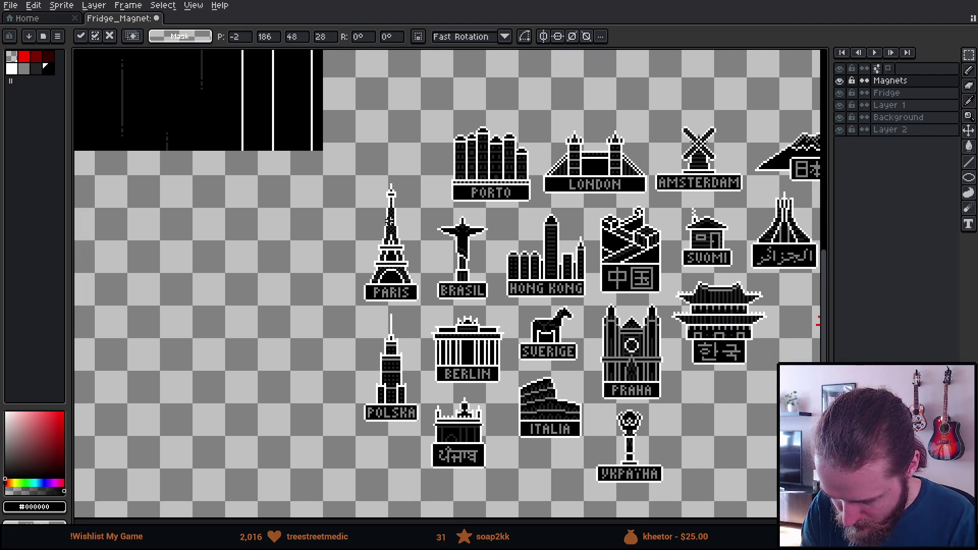
{"action": "left_click_drag", "start_coordinate": [611, 354], "coordinate": [428, 357]}
{"action": "mouse_move", "coordinate": [640, 399]}
{"action": "left_mouse_down"}
{"action": "mouse_move", "coordinate": [610, 382]}
{"action": "mouse_move", "coordinate": [647, 369]}
{"action": "left_mouse_up"}
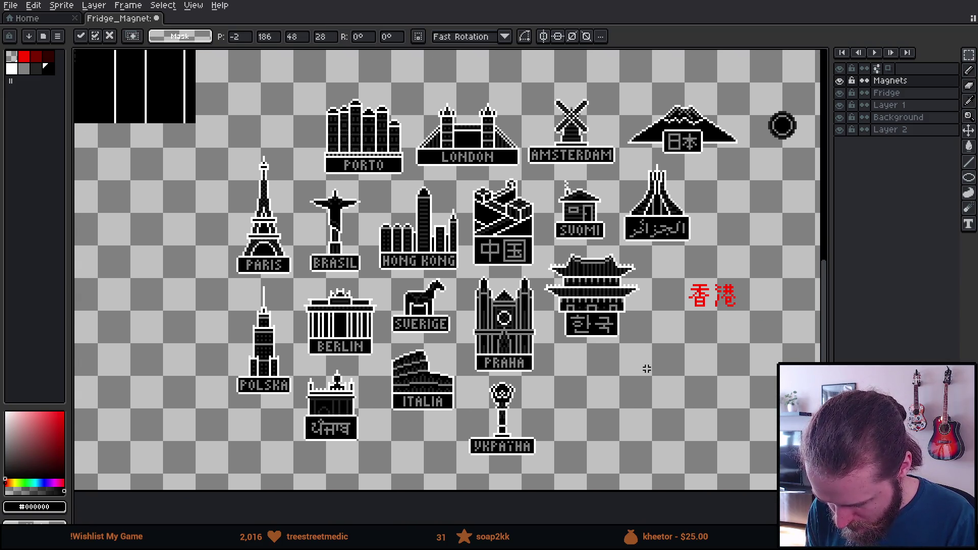
{"action": "scroll", "coordinate": [647, 369], "scroll_direction": "left", "scroll_amount": 5}
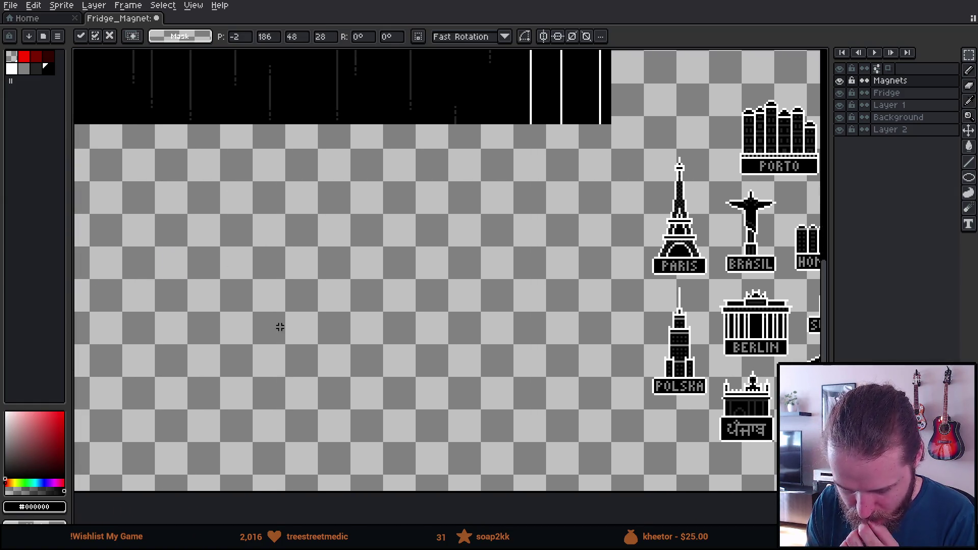
{"action": "scroll", "coordinate": [279, 326], "scroll_direction": "left", "scroll_amount": 2}
{"action": "key", "text": "ctrl+d"}
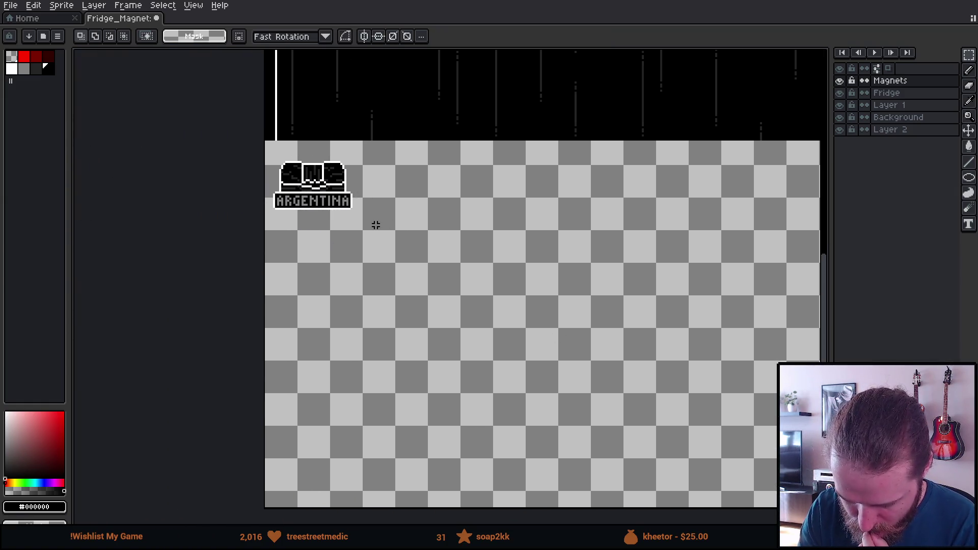
{"action": "left_click_drag", "start_coordinate": [266, 143], "coordinate": [398, 264]}
{"action": "key", "text": "ctrl+d"}
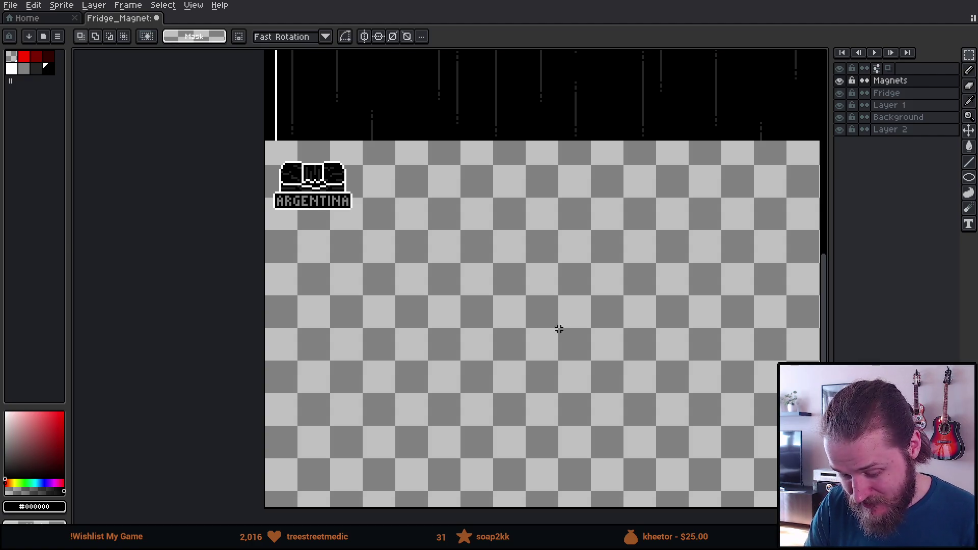
{"action": "scroll", "coordinate": [449, 338], "scroll_direction": "down", "scroll_amount": 3}
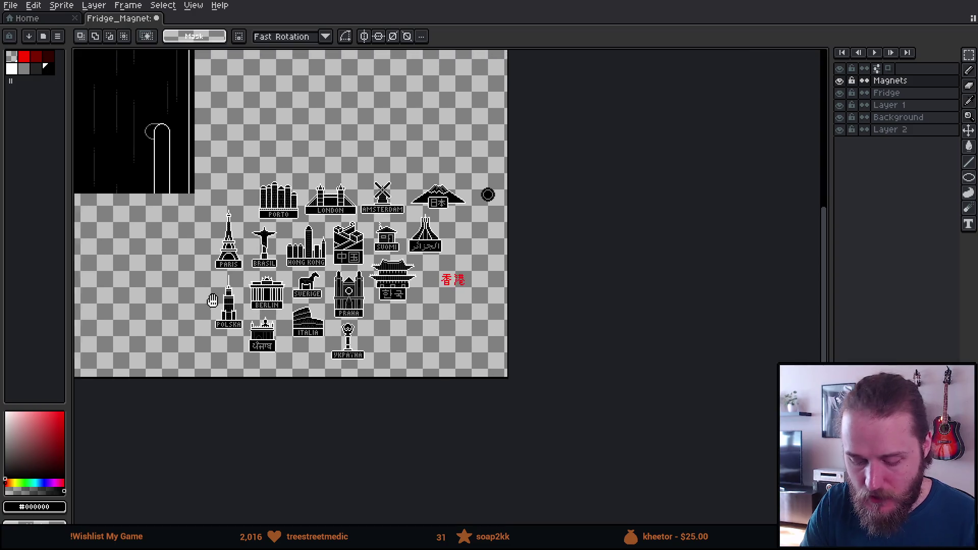
{"action": "scroll", "coordinate": [129, 252], "scroll_direction": "up", "scroll_amount": 3}
Step: Duplicate the Argentina magnet and place the copy just to its right
{"action": "left_click_drag", "start_coordinate": [181, 148], "coordinate": [373, 281]}
{"action": "mouse_move", "coordinate": [299, 236]}
{"action": "left_mouse_down"}
{"action": "mouse_move", "coordinate": [465, 244]}
{"action": "mouse_move", "coordinate": [434, 240]}
{"action": "left_mouse_up"}
{"action": "key", "text": "ctrl+d"}
Step: Erase the copy's label and interior, then recolour its white outline dark grey
{"action": "scroll", "coordinate": [447, 288], "scroll_direction": "up", "scroll_amount": 2}
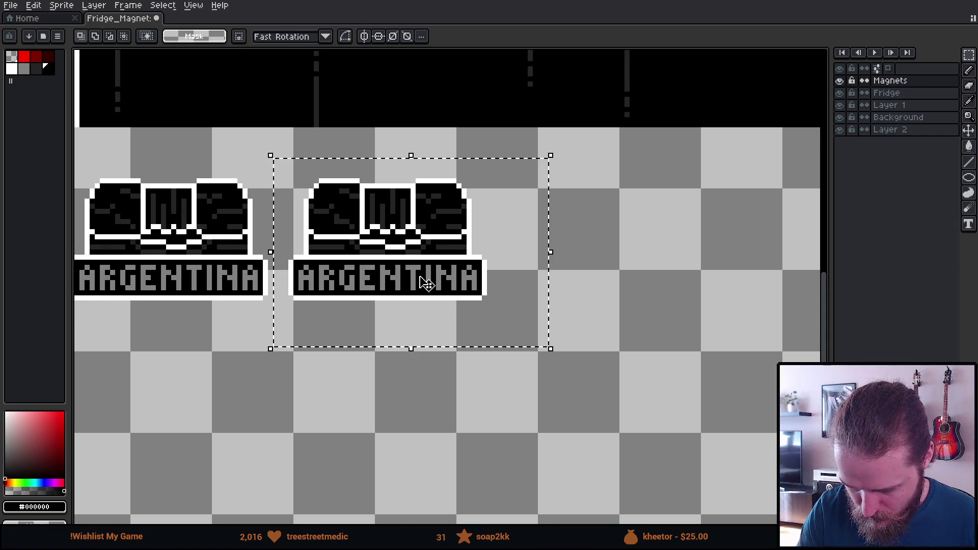
{"action": "key", "text": "g"}
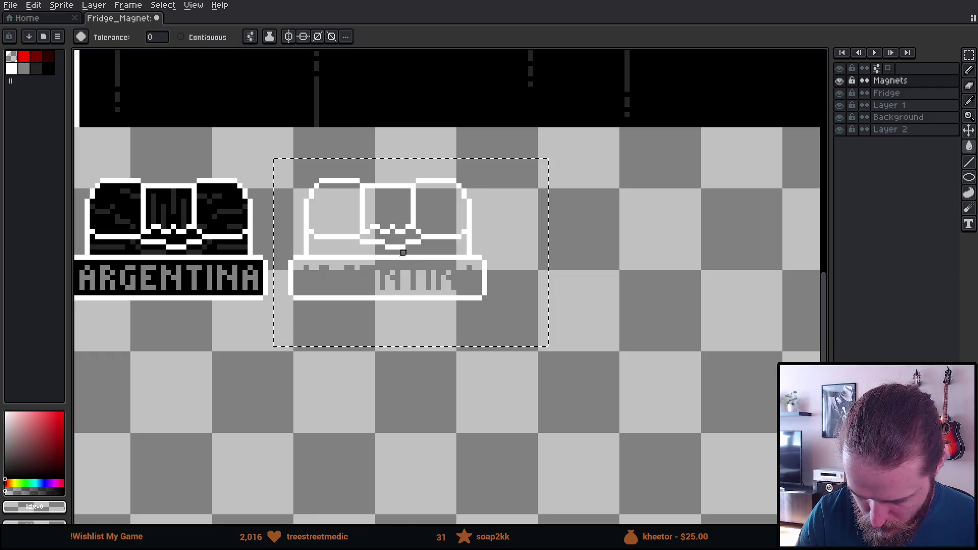
{"action": "key", "text": "b"}
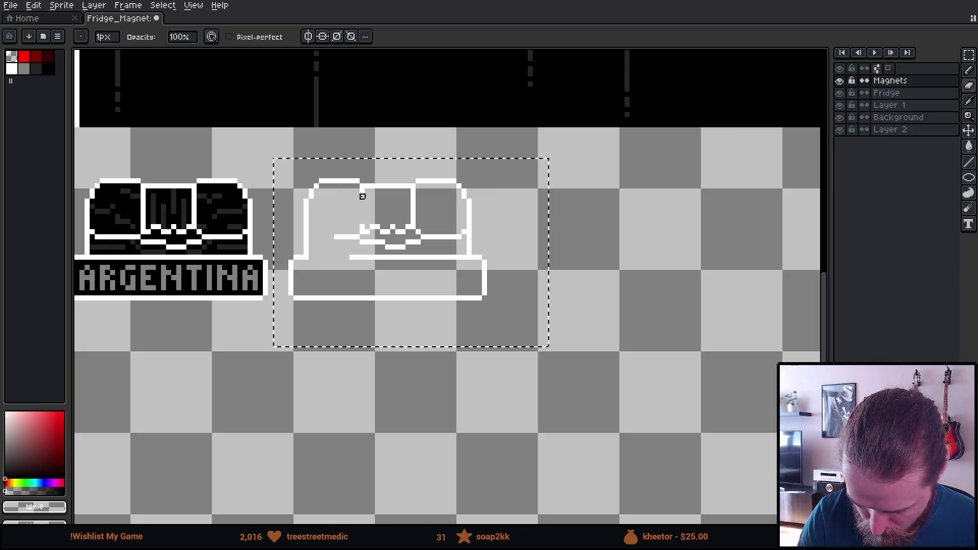
{"action": "key", "text": "ctrl+z"}
{"action": "key", "text": "e"}
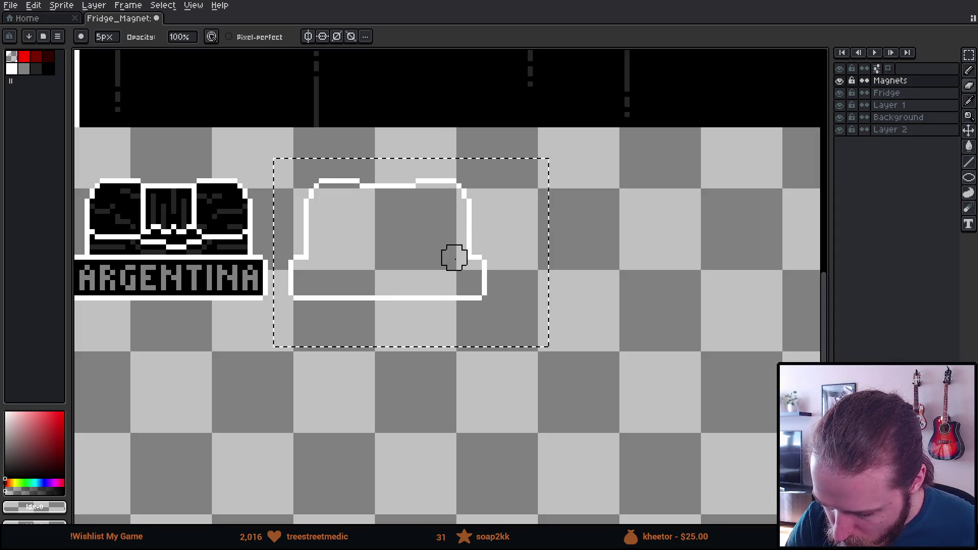
{"action": "key", "text": "g"}
{"action": "left_click", "coordinate": [36, 68]}
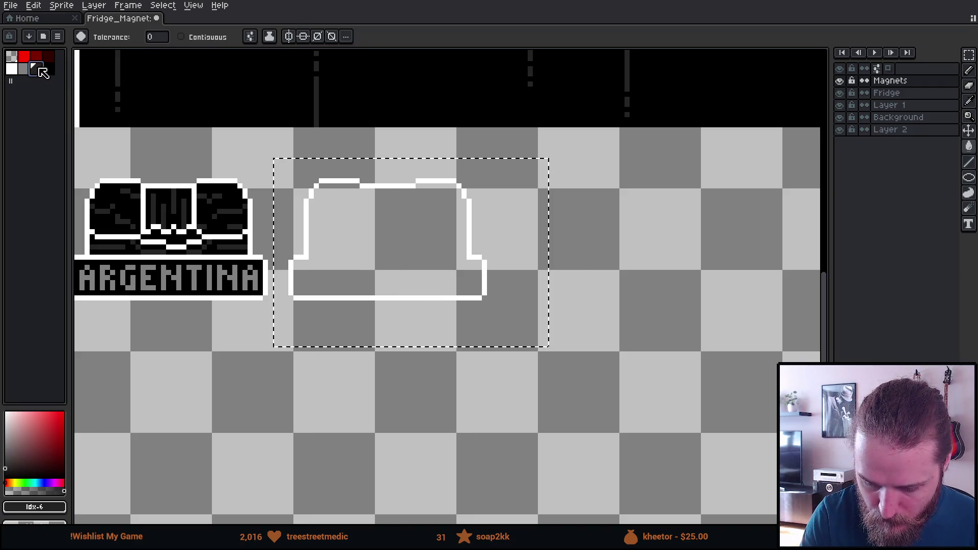
{"action": "left_click", "coordinate": [376, 186]}
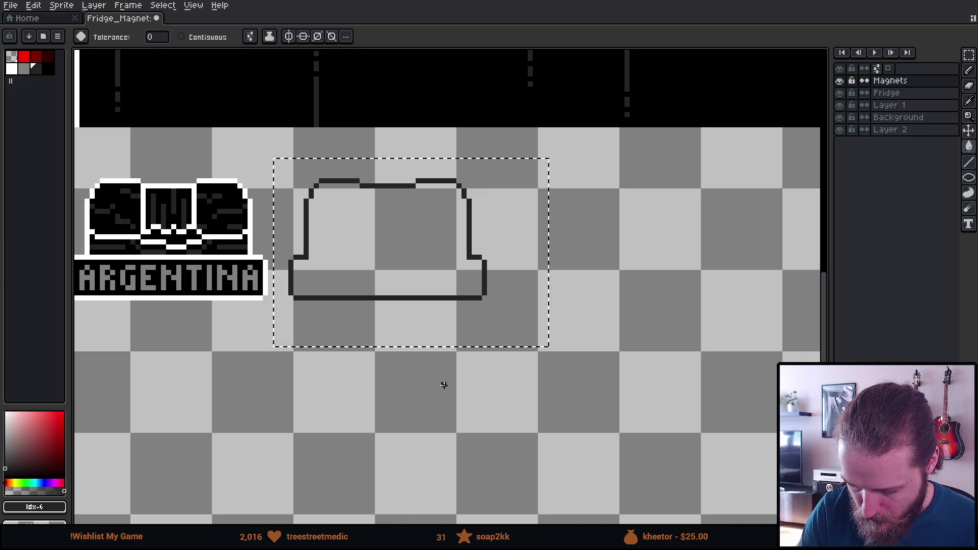
{"action": "scroll", "coordinate": [433, 336], "scroll_direction": "up", "scroll_amount": 5}
{"action": "key", "text": "v"}
{"action": "mouse_move", "coordinate": [433, 410]}
{"action": "left_mouse_down"}
{"action": "mouse_move", "coordinate": [432, 170]}
{"action": "mouse_move", "coordinate": [415, 159]}
{"action": "left_mouse_up"}
{"action": "mouse_move", "coordinate": [415, 224]}
{"action": "left_mouse_down"}
{"action": "mouse_move", "coordinate": [408, 414]}
{"action": "mouse_move", "coordinate": [434, 406]}
{"action": "left_mouse_up"}
{"action": "scroll", "coordinate": [507, 386], "scroll_direction": "down", "scroll_amount": 3}
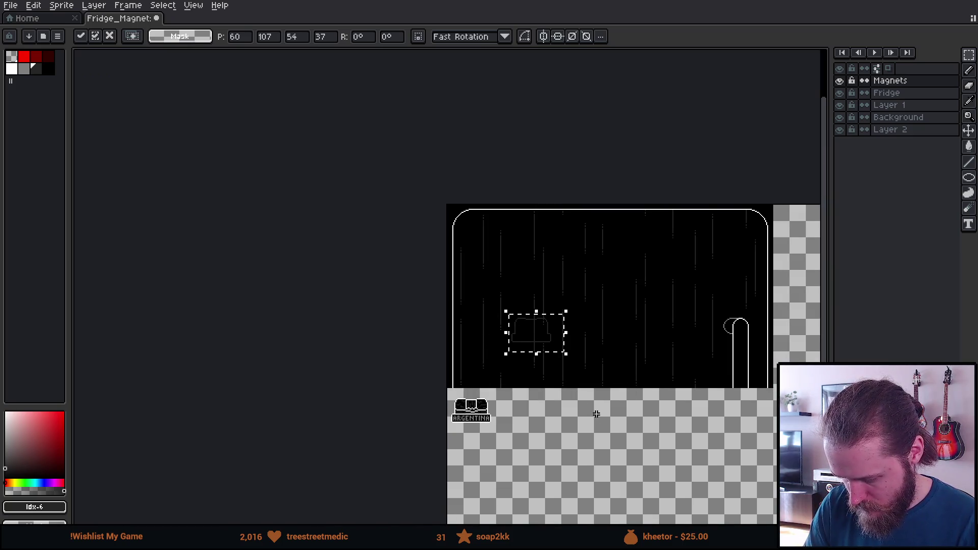
{"action": "left_click_drag", "start_coordinate": [596, 415], "coordinate": [503, 350]}
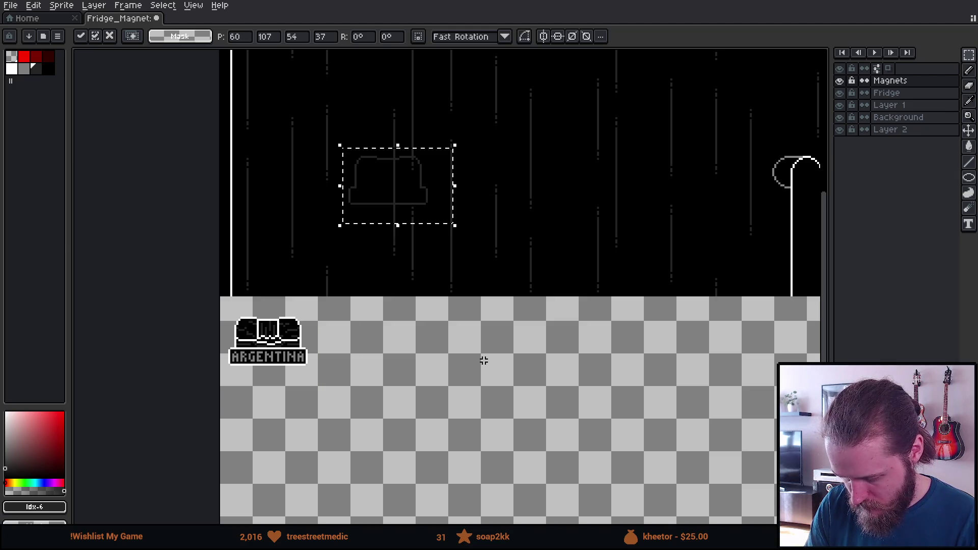
{"action": "scroll", "coordinate": [484, 366], "scroll_direction": "up", "scroll_amount": 1}
{"action": "scroll", "coordinate": [465, 340], "scroll_direction": "up", "scroll_amount": 1}
{"action": "mouse_move", "coordinate": [371, 97]}
{"action": "left_mouse_down"}
{"action": "mouse_move", "coordinate": [414, 332]}
{"action": "mouse_move", "coordinate": [350, 349]}
{"action": "mouse_move", "coordinate": [484, 338]}
{"action": "mouse_move", "coordinate": [393, 338]}
{"action": "left_mouse_up"}
{"action": "scroll", "coordinate": [348, 362], "scroll_direction": "up", "scroll_amount": 1}
{"action": "scroll", "coordinate": [348, 363], "scroll_direction": "up", "scroll_amount": 1}
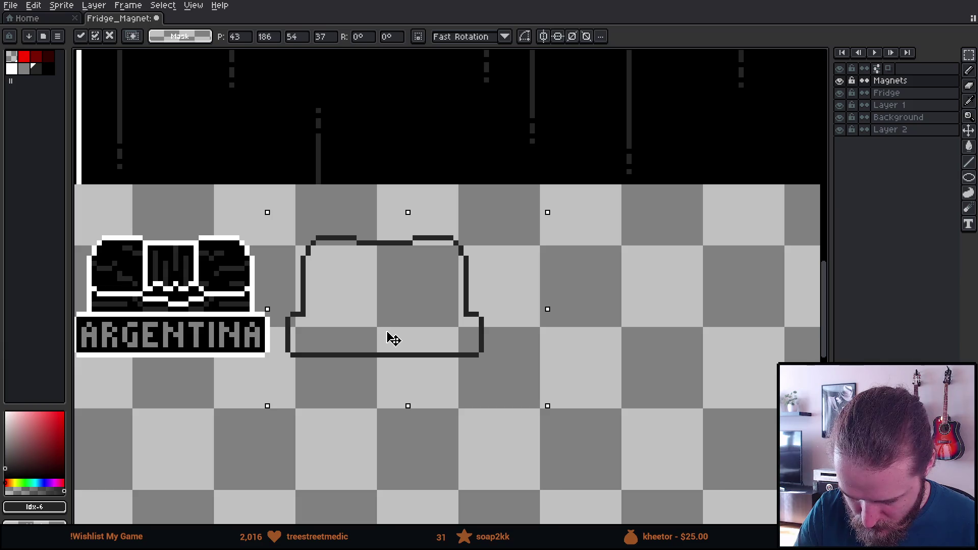
{"action": "key", "text": "Right"}
{"action": "key", "text": "Return"}
{"action": "key", "text": "bracketleft"}
{"action": "key", "text": "g"}
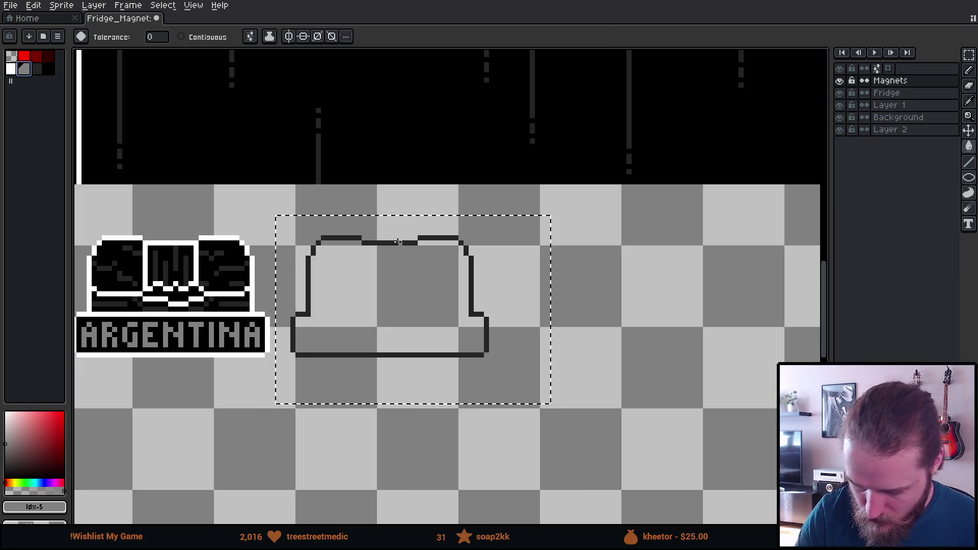
{"action": "left_click", "coordinate": [398, 242]}
{"action": "left_click_drag", "start_coordinate": [438, 343], "coordinate": [452, 105]}
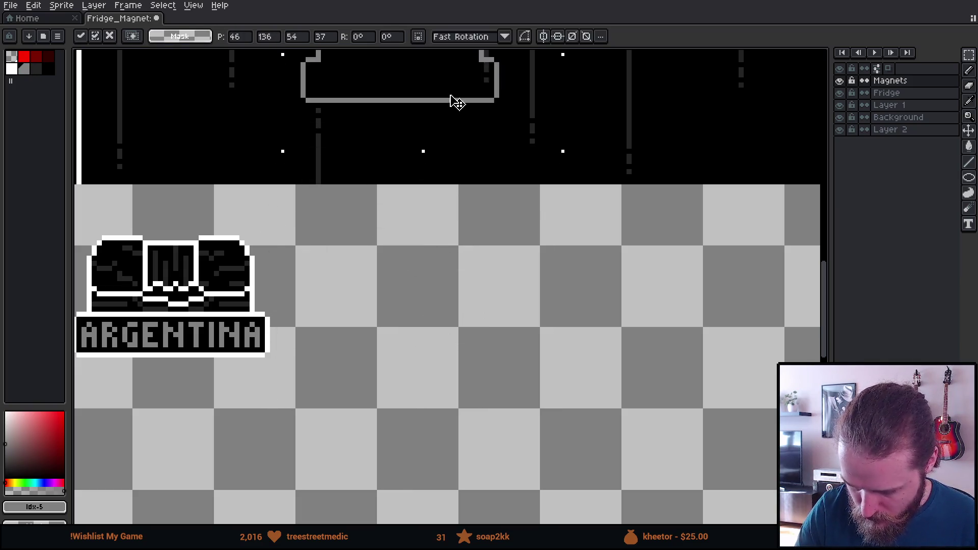
{"action": "scroll", "coordinate": [482, 371], "scroll_direction": "down", "scroll_amount": 1}
{"action": "scroll", "coordinate": [523, 386], "scroll_direction": "down", "scroll_amount": 5}
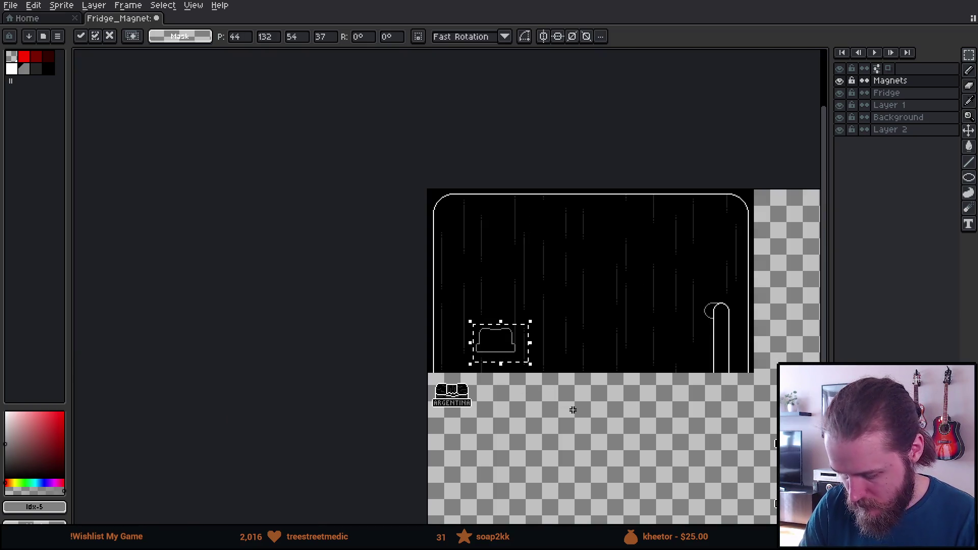
{"action": "scroll", "coordinate": [561, 406], "scroll_direction": "up", "scroll_amount": 4}
{"action": "key", "text": "Escape"}
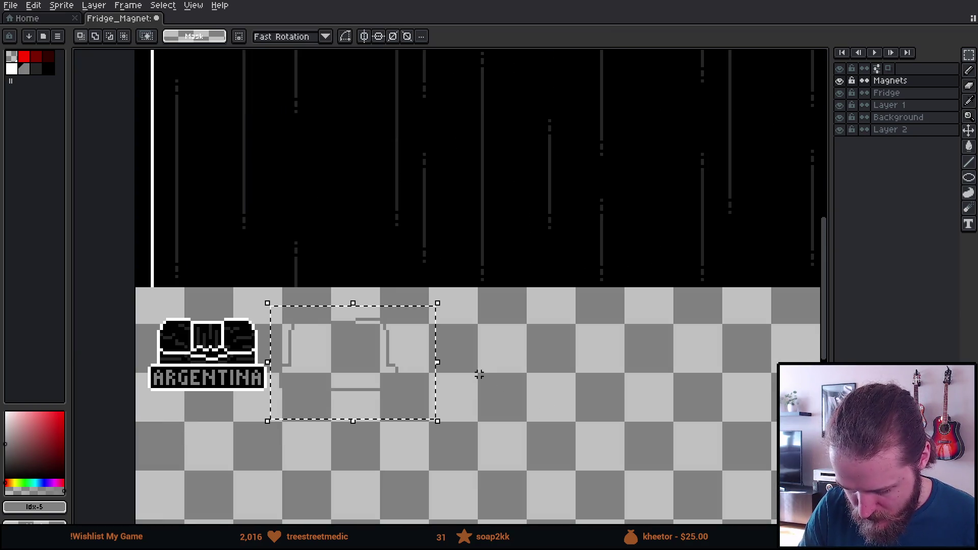
{"action": "key", "text": "ctrl+z"}
{"action": "left_click_drag", "start_coordinate": [472, 380], "coordinate": [452, 341]}
{"action": "scroll", "coordinate": [452, 341], "scroll_direction": "up", "scroll_amount": 1}
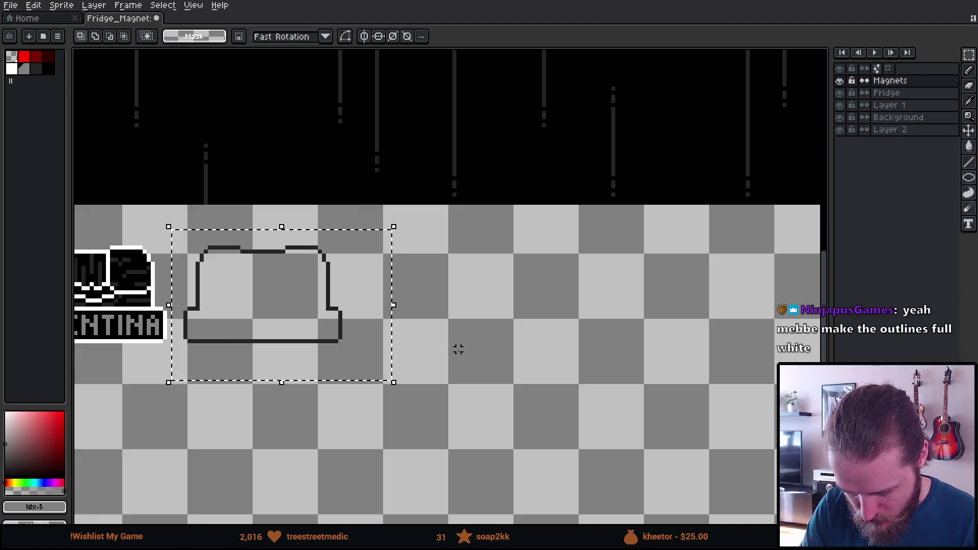
{"action": "key", "text": "ctrl+d"}
{"action": "scroll", "coordinate": [565, 376], "scroll_direction": "down", "scroll_amount": 1}
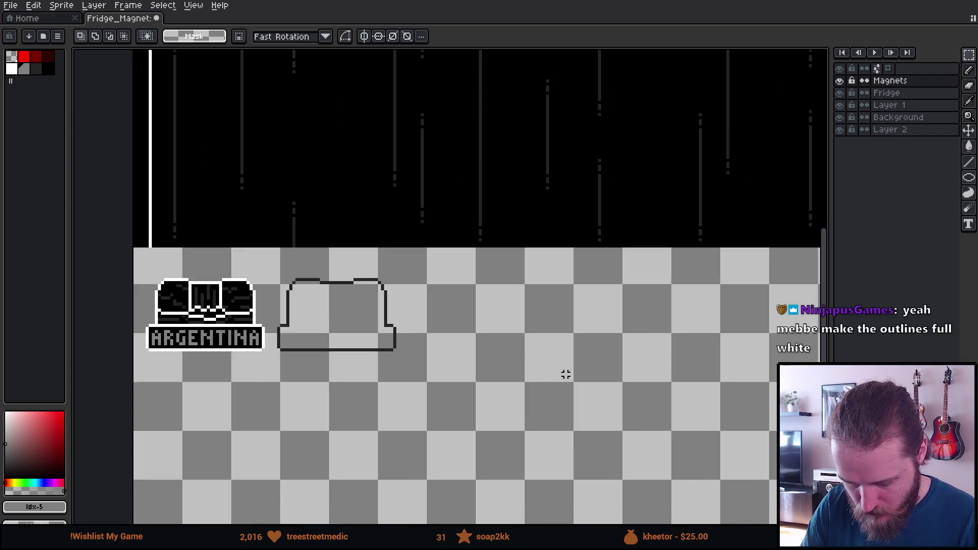
{"action": "scroll", "coordinate": [622, 386], "scroll_direction": "down", "scroll_amount": 1}
{"action": "left_click_drag", "start_coordinate": [622, 386], "coordinate": [515, 340]}
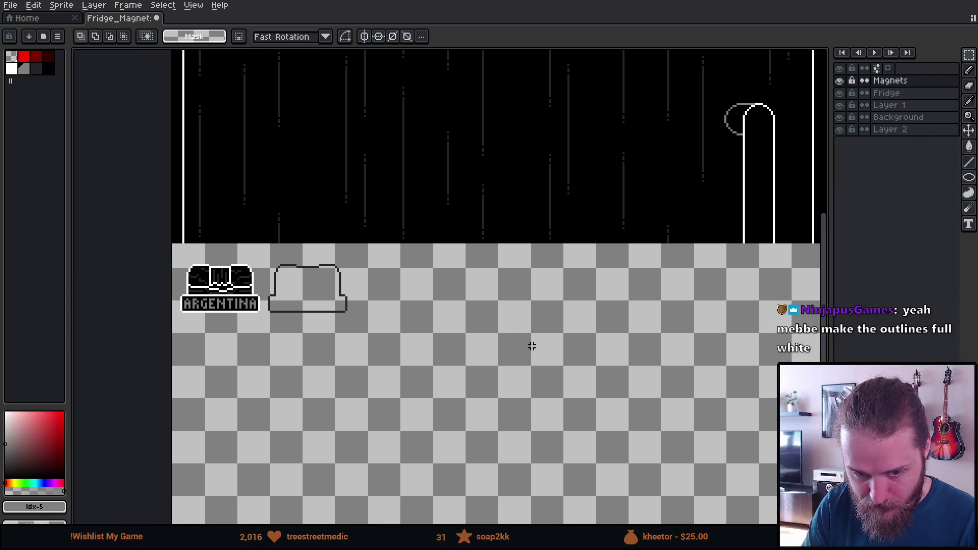
{"action": "scroll", "coordinate": [549, 361], "scroll_direction": "down", "scroll_amount": 1}
{"action": "mouse_move", "coordinate": [566, 374]}
{"action": "left_mouse_down"}
{"action": "mouse_move", "coordinate": [414, 345]}
{"action": "mouse_move", "coordinate": [281, 347]}
{"action": "left_mouse_up"}
{"action": "mouse_move", "coordinate": [488, 349]}
{"action": "left_mouse_down"}
{"action": "mouse_move", "coordinate": [434, 347]}
{"action": "mouse_move", "coordinate": [610, 328]}
{"action": "left_mouse_up"}
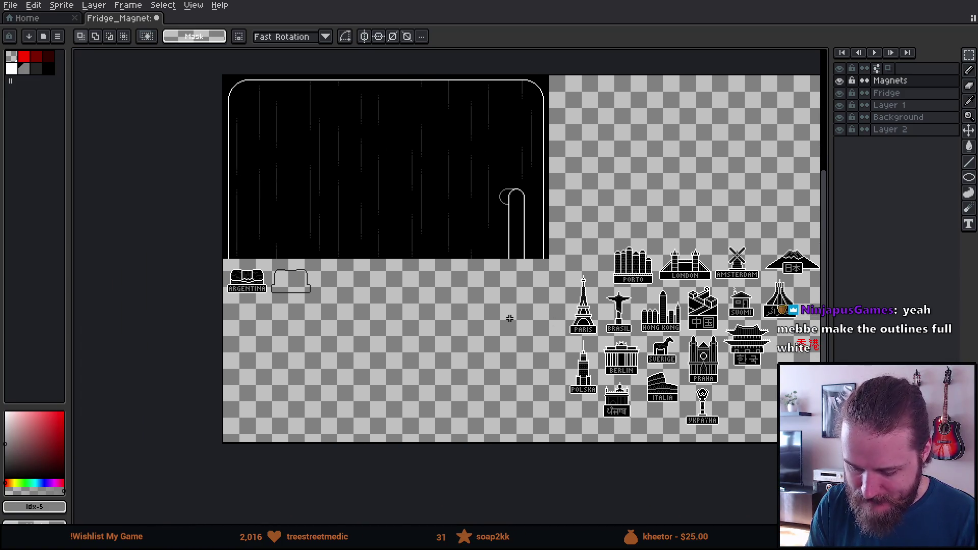
{"action": "scroll", "coordinate": [280, 294], "scroll_direction": "up", "scroll_amount": 6}
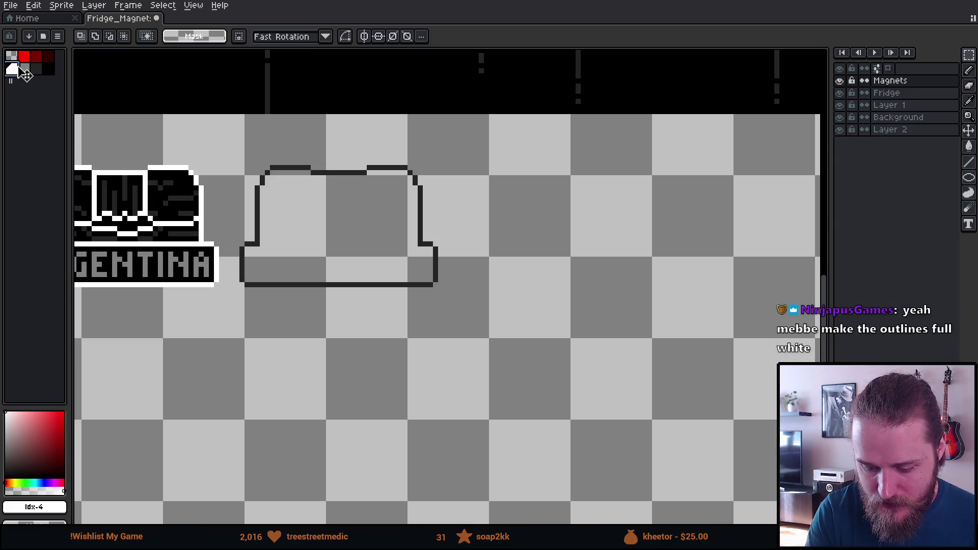
Step: Fill the blank magnet's outline white using Paint Bucket with 8-Connected pixel connectivity
{"action": "key", "text": "v"}
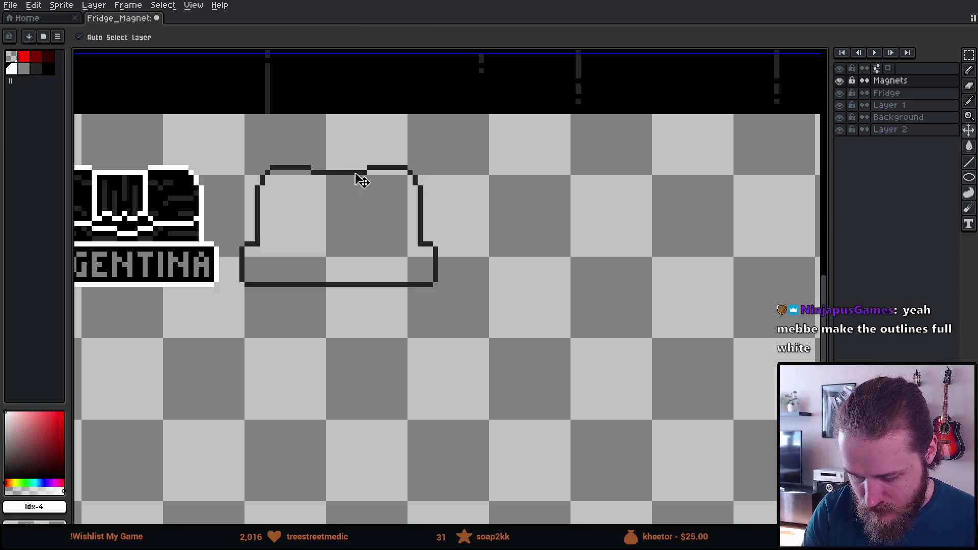
{"action": "left_click", "coordinate": [356, 175]}
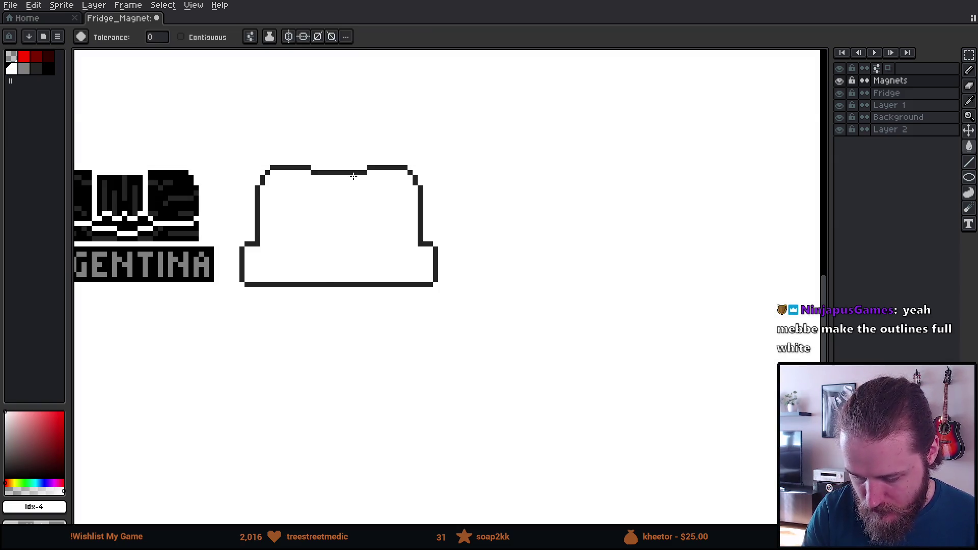
{"action": "left_click", "coordinate": [356, 174]}
{"action": "key", "text": "g"}
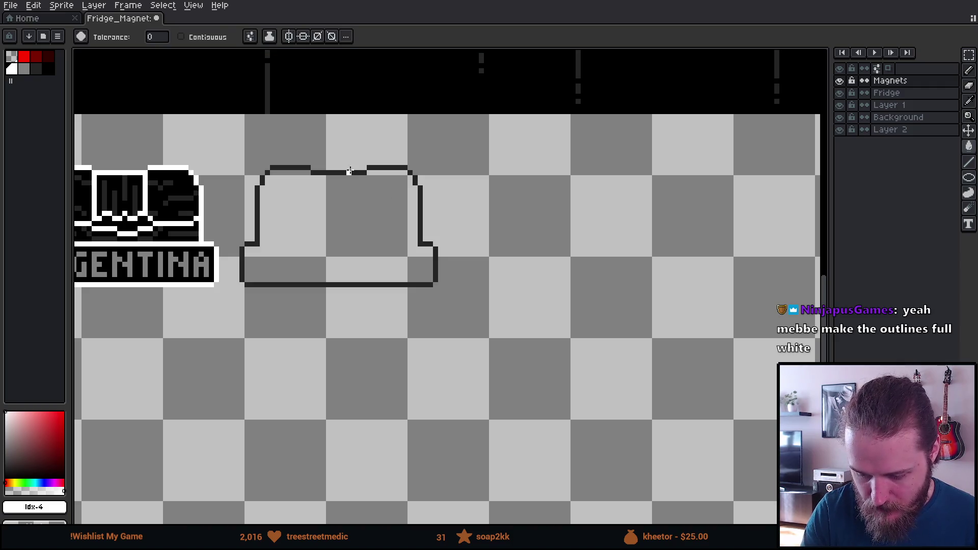
{"action": "left_click", "coordinate": [249, 36]}
{"action": "left_click", "coordinate": [321, 104]}
{"action": "left_click", "coordinate": [340, 172]}
{"action": "left_click", "coordinate": [340, 172]}
Step: Preview the white-outlined magnet against the fridge, then drop it back beside Argentina
{"action": "left_click_drag", "start_coordinate": [356, 143], "coordinate": [400, 321]}
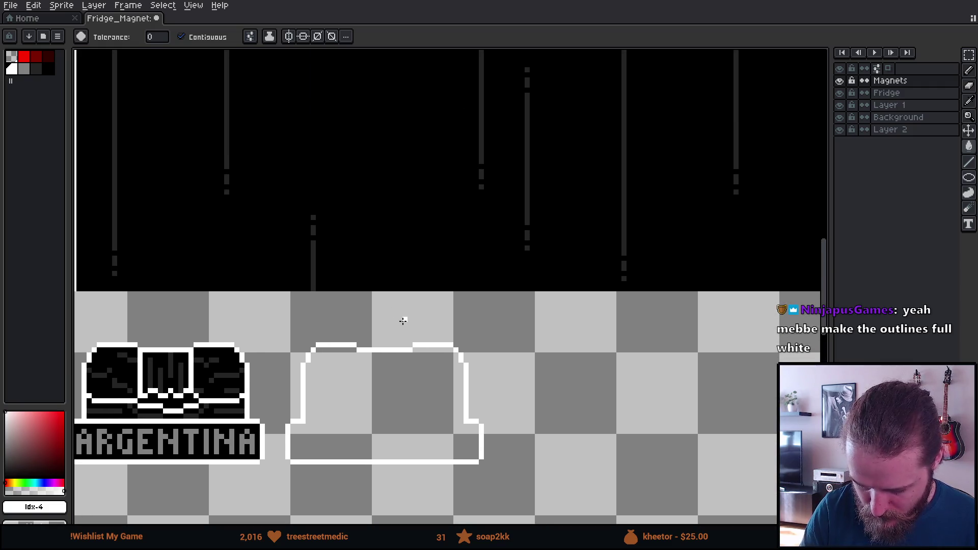
{"action": "key", "text": "m"}
{"action": "mouse_move", "coordinate": [270, 317]}
{"action": "left_mouse_down"}
{"action": "mouse_move", "coordinate": [287, 366]}
{"action": "mouse_move", "coordinate": [537, 476]}
{"action": "mouse_move", "coordinate": [459, 196]}
{"action": "left_mouse_up"}
{"action": "scroll", "coordinate": [510, 316], "scroll_direction": "down", "scroll_amount": 2}
{"action": "scroll", "coordinate": [463, 380], "scroll_direction": "down", "scroll_amount": 2}
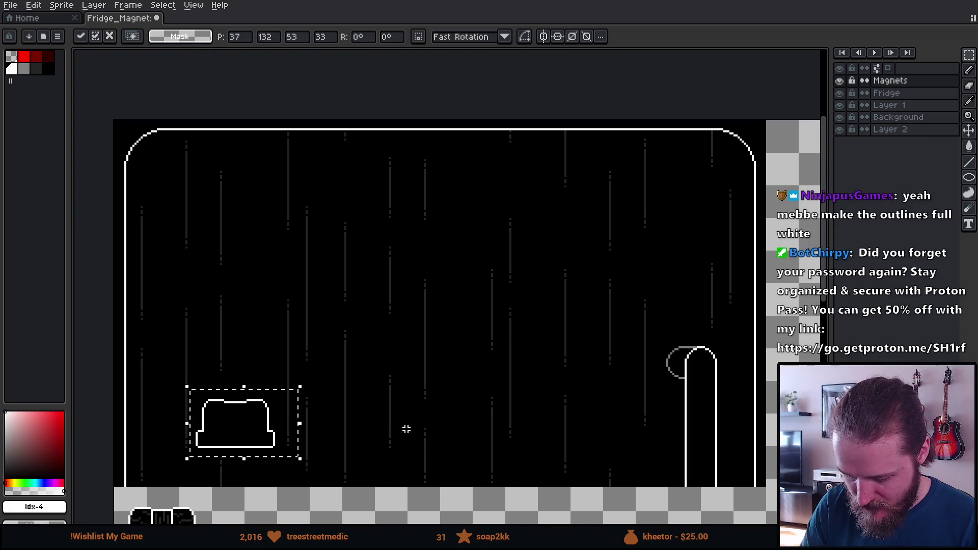
{"action": "mouse_move", "coordinate": [567, 426]}
{"action": "left_mouse_down"}
{"action": "mouse_move", "coordinate": [546, 389]}
{"action": "mouse_move", "coordinate": [601, 332]}
{"action": "mouse_move", "coordinate": [607, 271]}
{"action": "left_mouse_up"}
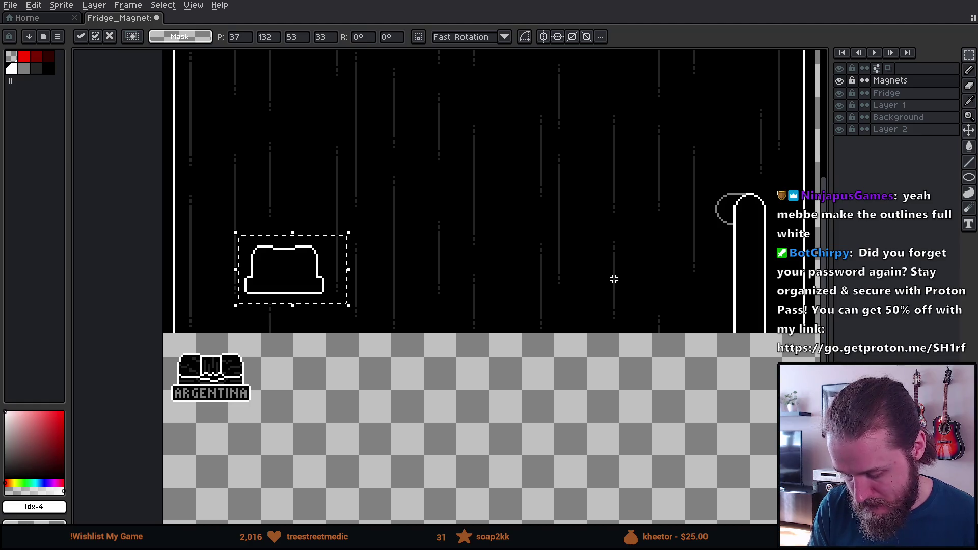
{"action": "left_click", "coordinate": [600, 291]}
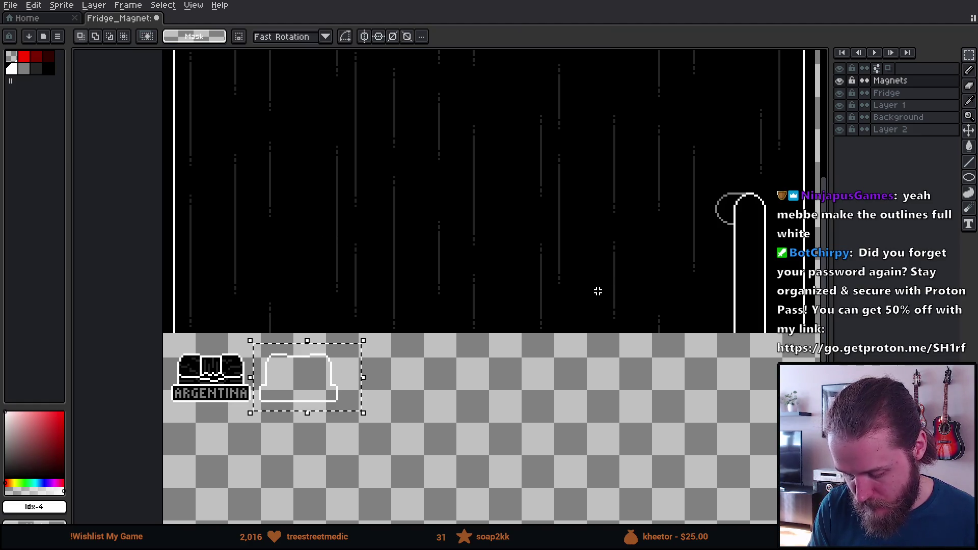
{"action": "key", "text": "ctrl+d"}
{"action": "scroll", "coordinate": [346, 398], "scroll_direction": "up", "scroll_amount": 4}
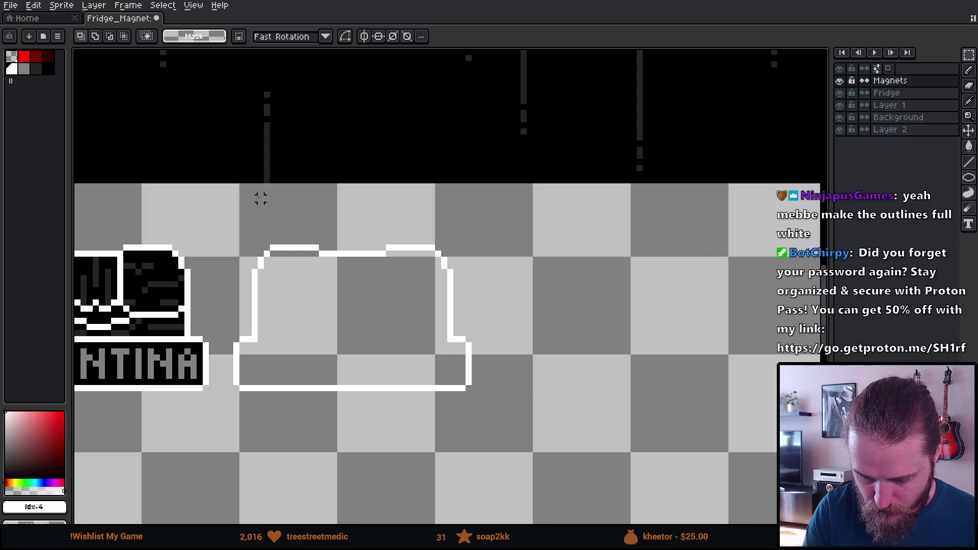
{"action": "left_click", "coordinate": [36, 69]}
Step: Refill the outline dark grey and cut the black circle from the top-row magnets
{"action": "key", "text": "g"}
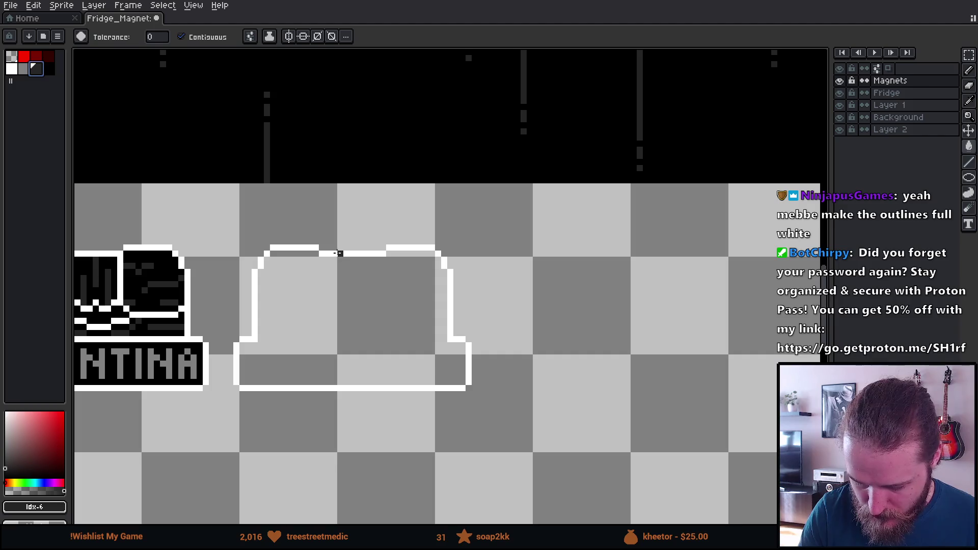
{"action": "left_click", "coordinate": [337, 253]}
{"action": "scroll", "coordinate": [666, 273], "scroll_direction": "down", "scroll_amount": 4}
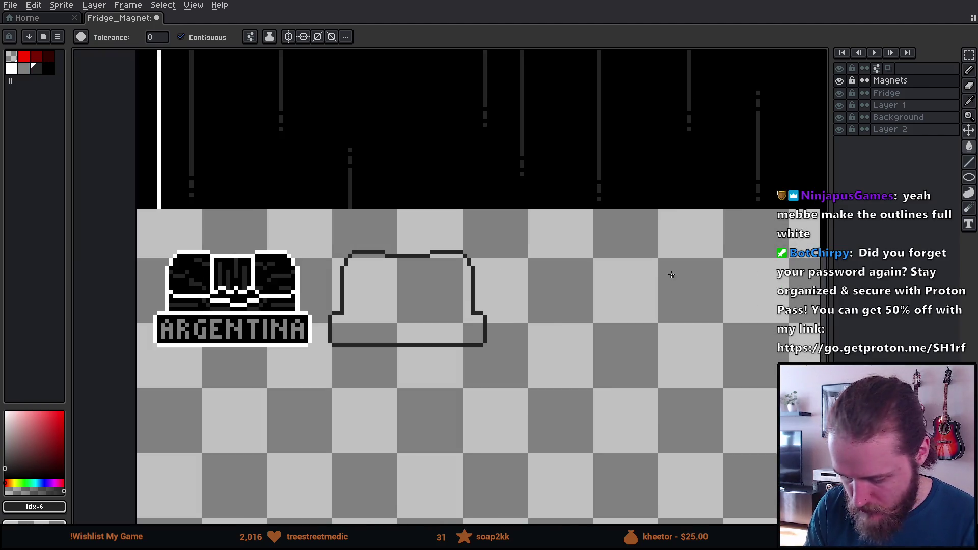
{"action": "scroll", "coordinate": [713, 290], "scroll_direction": "up", "scroll_amount": 2}
{"action": "left_click_drag", "start_coordinate": [647, 329], "coordinate": [233, 384]}
{"action": "scroll", "coordinate": [233, 384], "scroll_direction": "up", "scroll_amount": 1}
{"action": "left_click_drag", "start_coordinate": [599, 394], "coordinate": [452, 273]}
{"action": "key", "text": "m"}
{"action": "left_click_drag", "start_coordinate": [479, 202], "coordinate": [528, 261]}
{"action": "key", "text": "Delete"}
Step: Paste the black circle into the top of the blank magnet to form its ring
{"action": "scroll", "coordinate": [401, 325], "scroll_direction": "down", "scroll_amount": 2}
{"action": "scroll", "coordinate": [401, 325], "scroll_direction": "up", "scroll_amount": 1}
{"action": "scroll", "coordinate": [535, 267], "scroll_direction": "up", "scroll_amount": 2}
{"action": "mouse_move", "coordinate": [153, 253]}
{"action": "left_mouse_down"}
{"action": "mouse_move", "coordinate": [320, 253]}
{"action": "mouse_move", "coordinate": [409, 278]}
{"action": "left_mouse_up"}
{"action": "scroll", "coordinate": [370, 249], "scroll_direction": "up", "scroll_amount": 4}
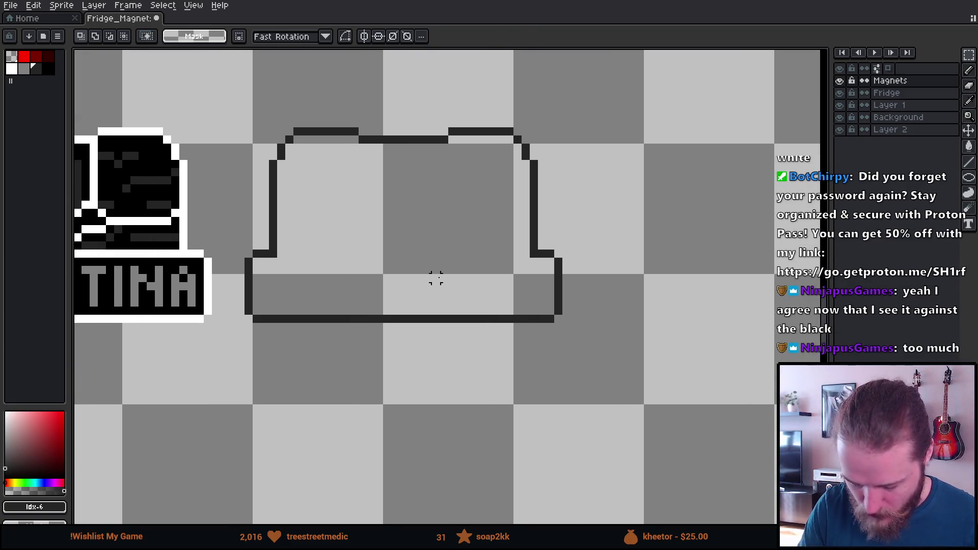
{"action": "key", "text": "ctrl+v"}
{"action": "mouse_move", "coordinate": [476, 200]}
{"action": "left_mouse_down"}
{"action": "mouse_move", "coordinate": [448, 266]}
{"action": "mouse_move", "coordinate": [425, 280]}
{"action": "left_mouse_up"}
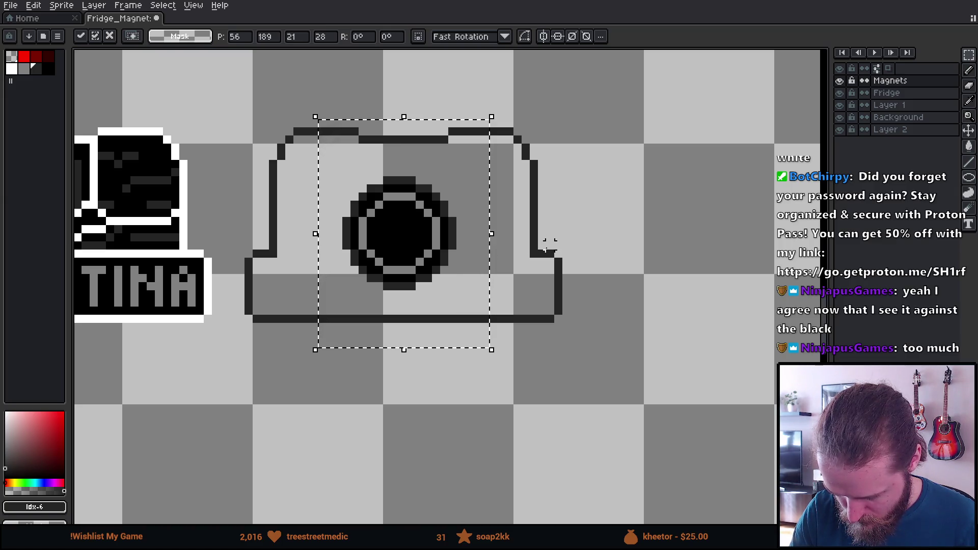
{"action": "mouse_move", "coordinate": [471, 278]}
{"action": "left_mouse_down"}
{"action": "mouse_move", "coordinate": [476, 221]}
{"action": "mouse_move", "coordinate": [475, 284]}
{"action": "left_mouse_up"}
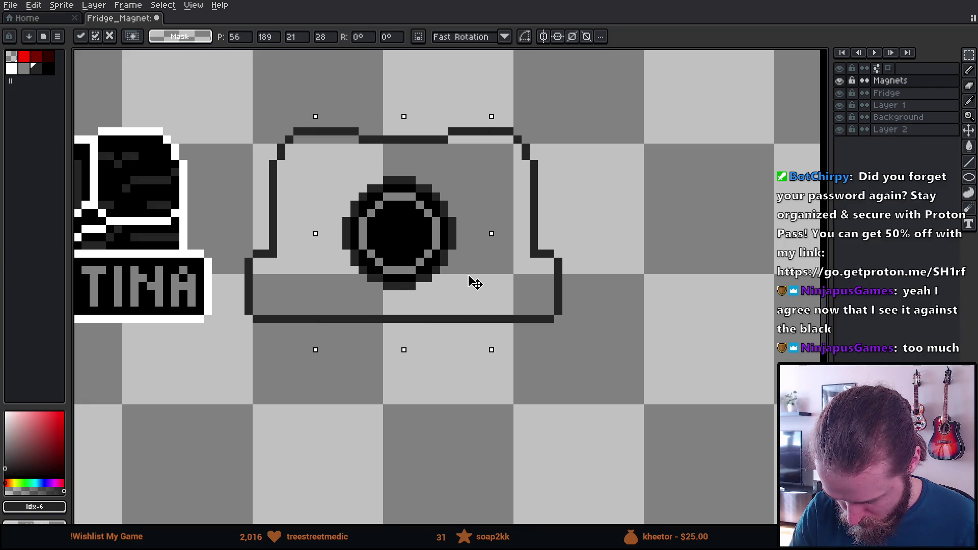
{"action": "left_click", "coordinate": [565, 261]}
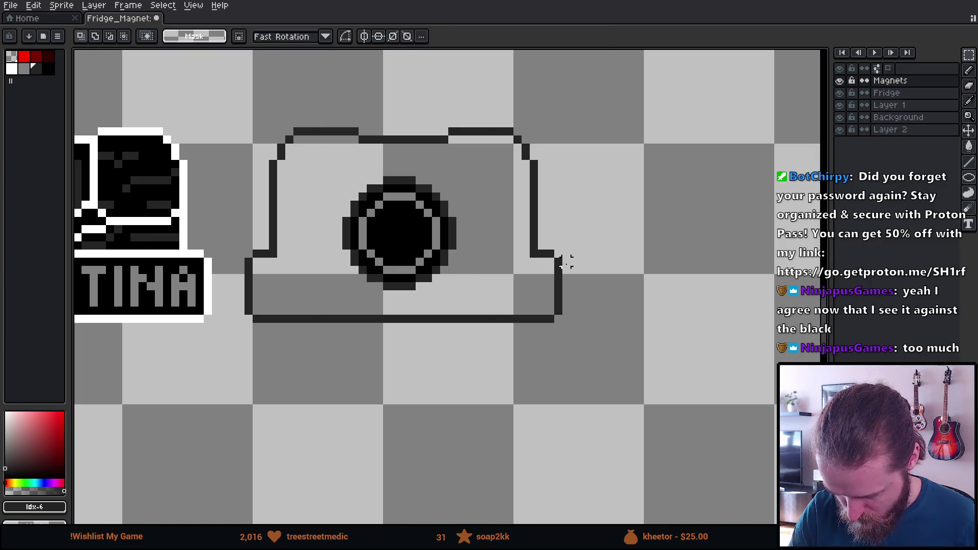
Step: Try the ring magnet on the black fridge, then return it below beside ARGENTINA
{"action": "scroll", "coordinate": [575, 262], "scroll_direction": "down", "scroll_amount": 6}
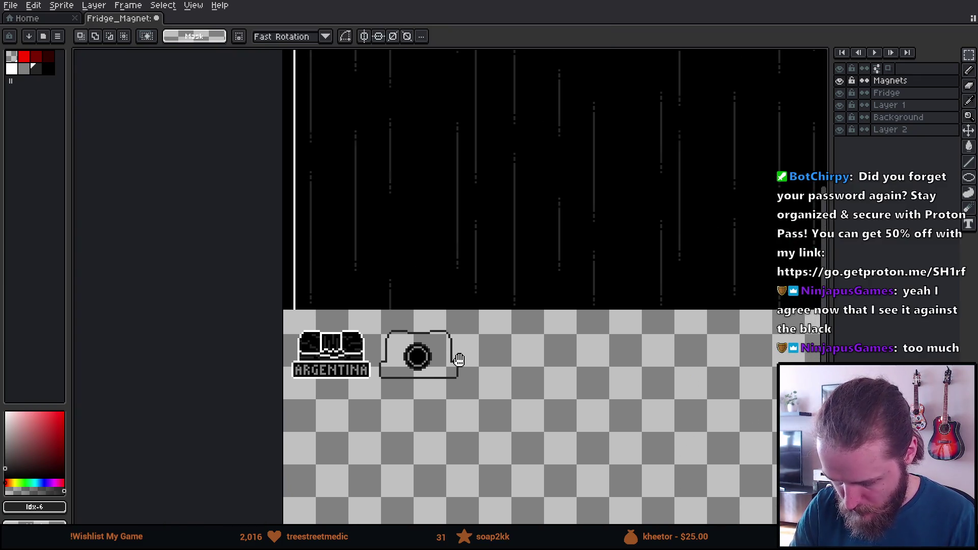
{"action": "mouse_move", "coordinate": [374, 314]}
{"action": "left_mouse_down"}
{"action": "mouse_move", "coordinate": [409, 371]}
{"action": "mouse_move", "coordinate": [489, 403]}
{"action": "mouse_move", "coordinate": [464, 247]}
{"action": "left_mouse_up"}
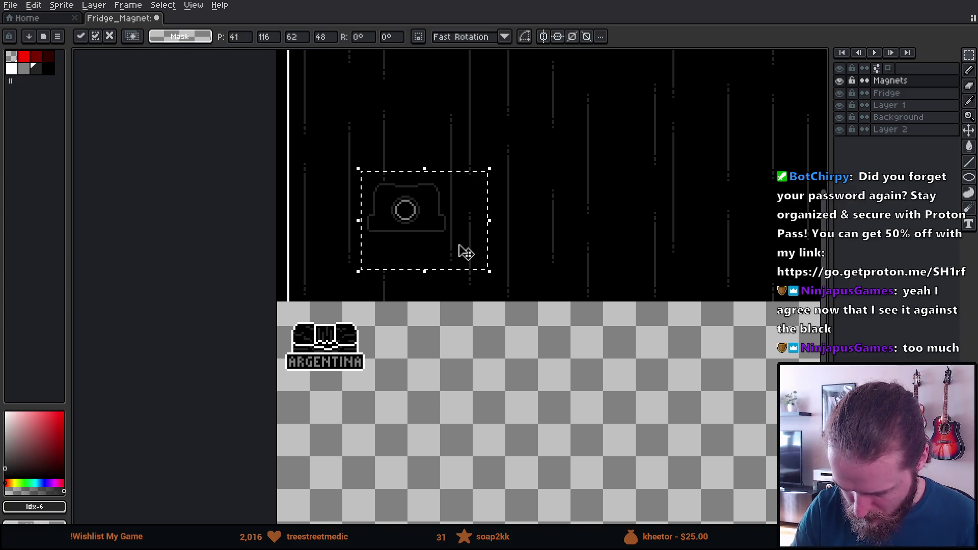
{"action": "scroll", "coordinate": [450, 402], "scroll_direction": "down", "scroll_amount": 3}
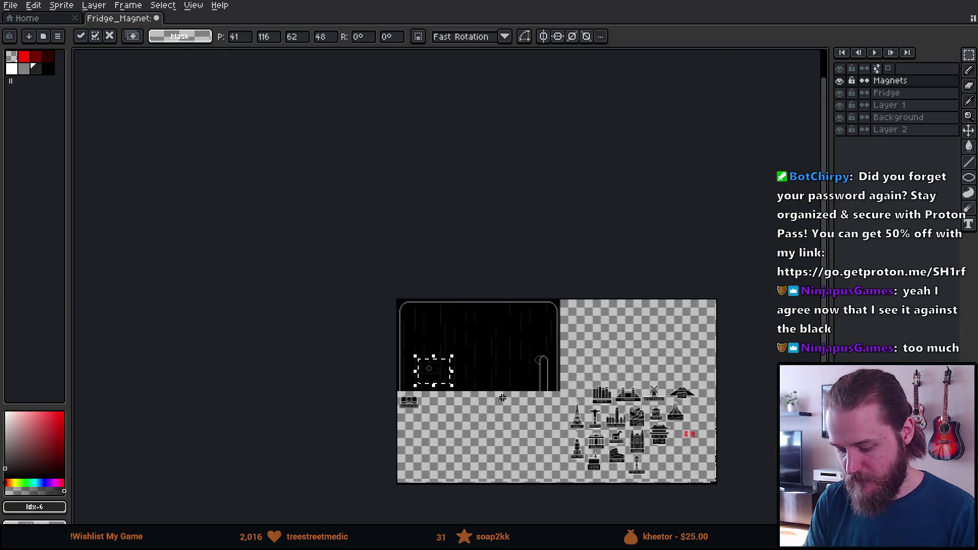
{"action": "scroll", "coordinate": [486, 389], "scroll_direction": "up", "scroll_amount": 3}
{"action": "scroll", "coordinate": [485, 390], "scroll_direction": "left", "scroll_amount": 5}
{"action": "scroll", "coordinate": [486, 390], "scroll_direction": "down", "scroll_amount": 1}
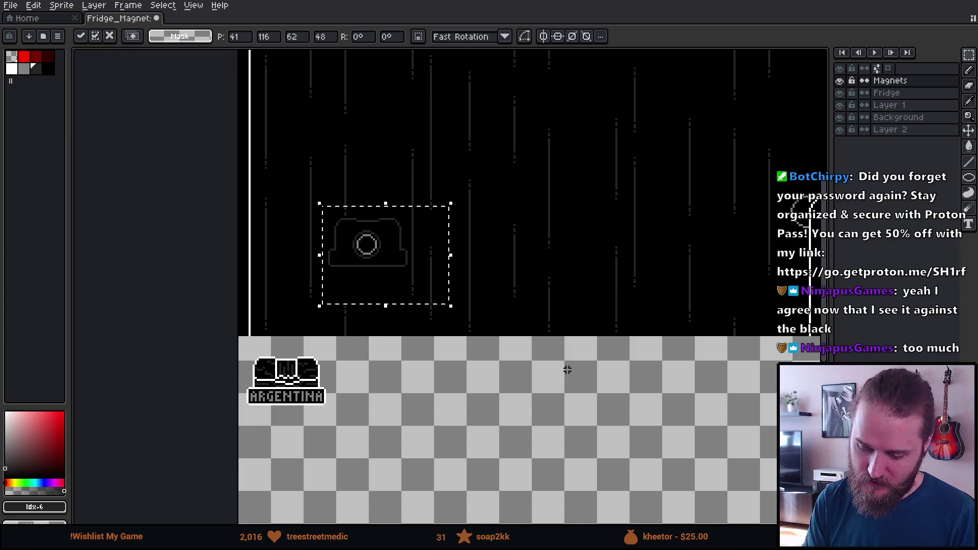
{"action": "left_click_drag", "start_coordinate": [408, 267], "coordinate": [447, 212]}
{"action": "scroll", "coordinate": [518, 353], "scroll_direction": "up", "scroll_amount": 3}
{"action": "scroll", "coordinate": [518, 353], "scroll_direction": "right", "scroll_amount": 3}
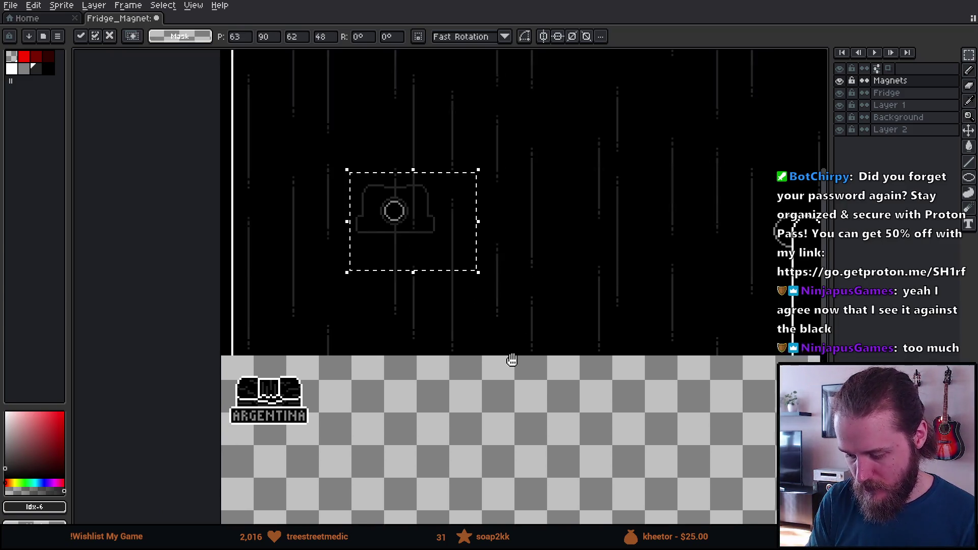
{"action": "mouse_move", "coordinate": [371, 288]}
{"action": "left_mouse_down"}
{"action": "mouse_move", "coordinate": [376, 138]}
{"action": "mouse_move", "coordinate": [369, 312]}
{"action": "mouse_move", "coordinate": [338, 476]}
{"action": "left_mouse_up"}
{"action": "scroll", "coordinate": [337, 475], "scroll_direction": "up", "scroll_amount": 5}
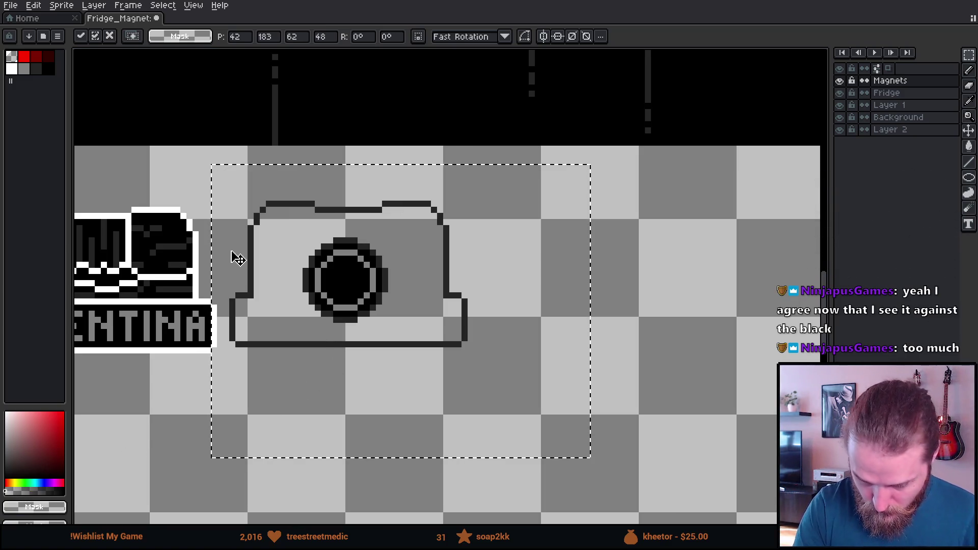
Step: Pick #000000 and fill the ring magnet's body with Paint Bucket referring to visible layers
{"action": "left_click", "coordinate": [48, 69]}
{"action": "left_click", "coordinate": [32, 484]}
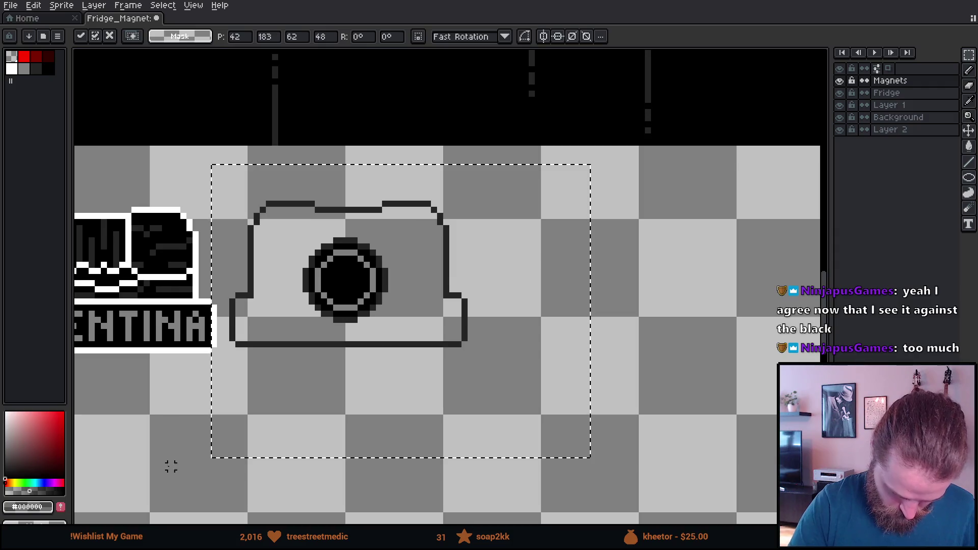
{"action": "key", "text": "Return"}
{"action": "key", "text": "g"}
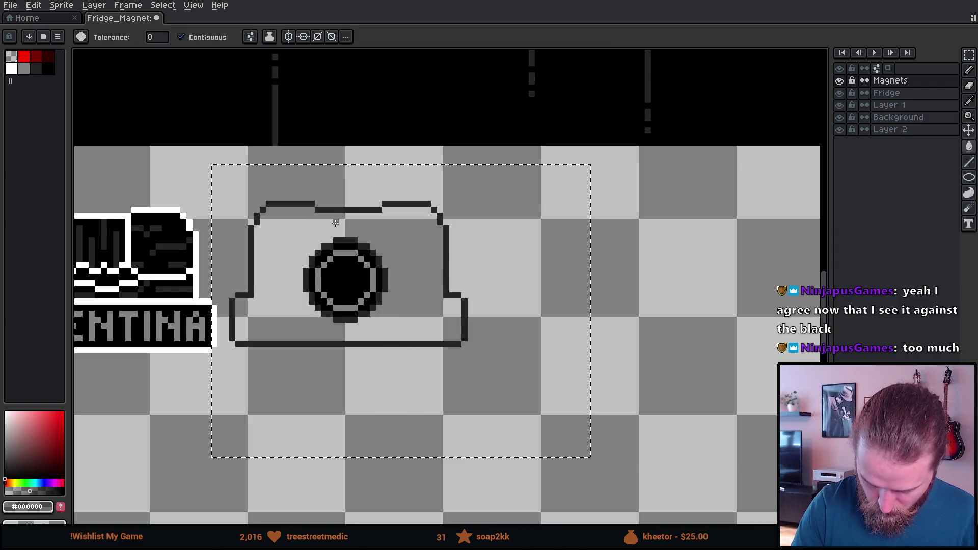
{"action": "left_click", "coordinate": [267, 38]}
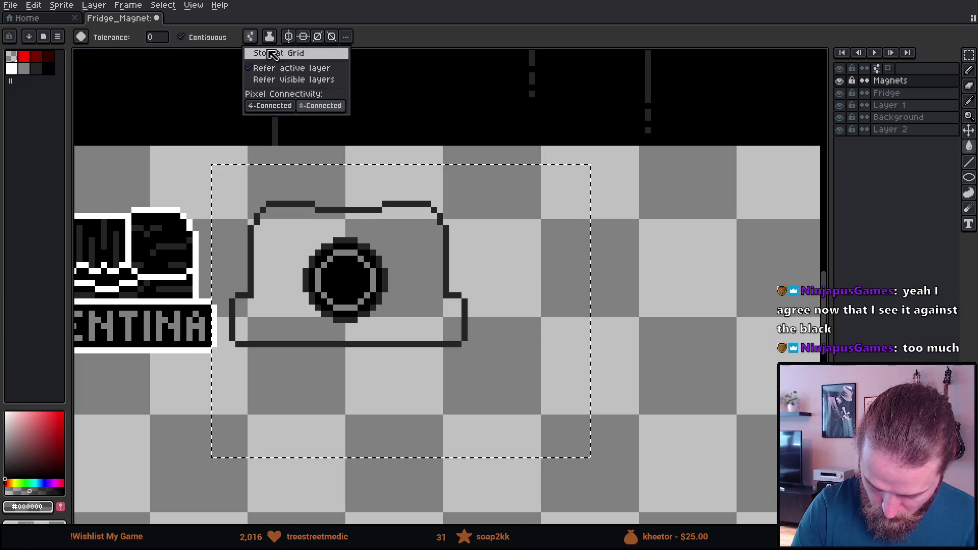
{"action": "left_click", "coordinate": [271, 106]}
{"action": "left_click", "coordinate": [279, 253]}
Step: Try the filled magnet at different spots on the black fridge, near its top-left
{"action": "scroll", "coordinate": [342, 202], "scroll_direction": "up", "scroll_amount": 3}
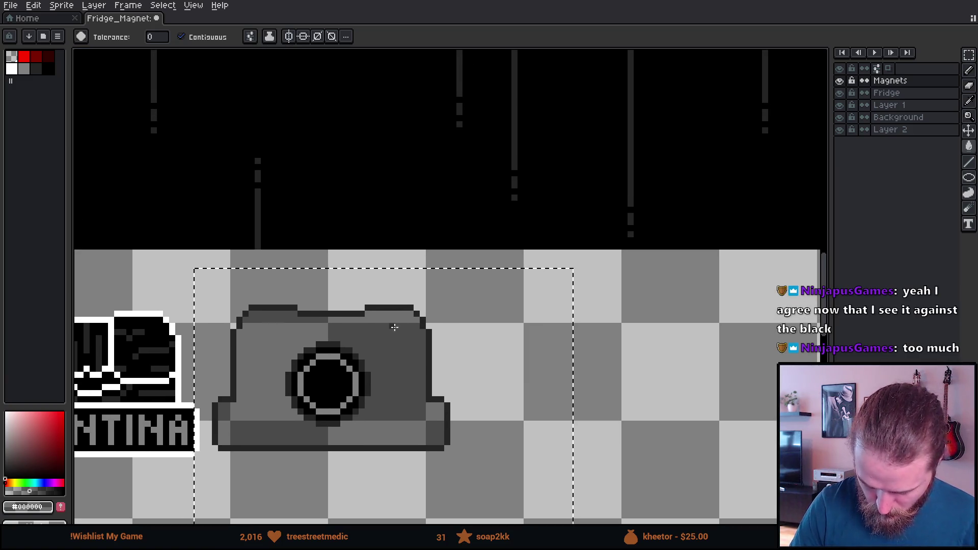
{"action": "mouse_move", "coordinate": [393, 389]}
{"action": "left_mouse_down"}
{"action": "mouse_move", "coordinate": [435, 307]}
{"action": "mouse_move", "coordinate": [408, 213]}
{"action": "left_mouse_up"}
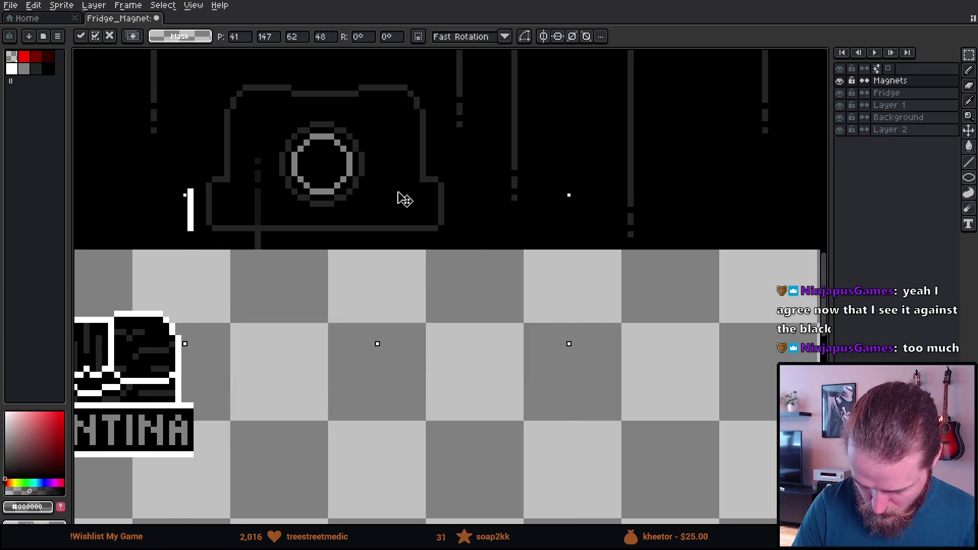
{"action": "key", "text": "Escape"}
{"action": "key", "text": "ctrl+z"}
{"action": "mouse_move", "coordinate": [308, 377]}
{"action": "left_mouse_down"}
{"action": "mouse_move", "coordinate": [336, 341]}
{"action": "mouse_move", "coordinate": [335, 182]}
{"action": "mouse_move", "coordinate": [290, 174]}
{"action": "left_mouse_up"}
{"action": "key", "text": "Return"}
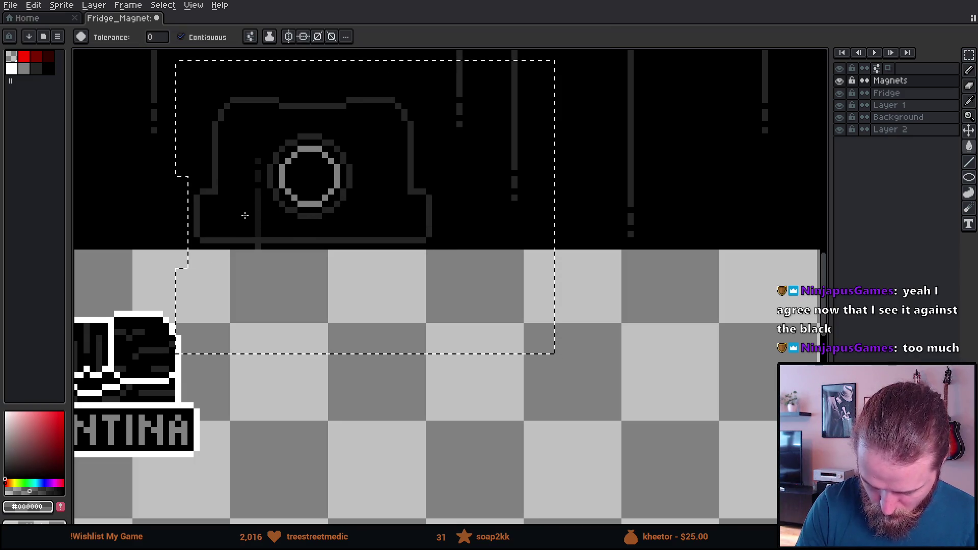
{"action": "mouse_move", "coordinate": [391, 297]}
{"action": "left_mouse_down"}
{"action": "mouse_move", "coordinate": [404, 342]}
{"action": "mouse_move", "coordinate": [420, 345]}
{"action": "left_mouse_up"}
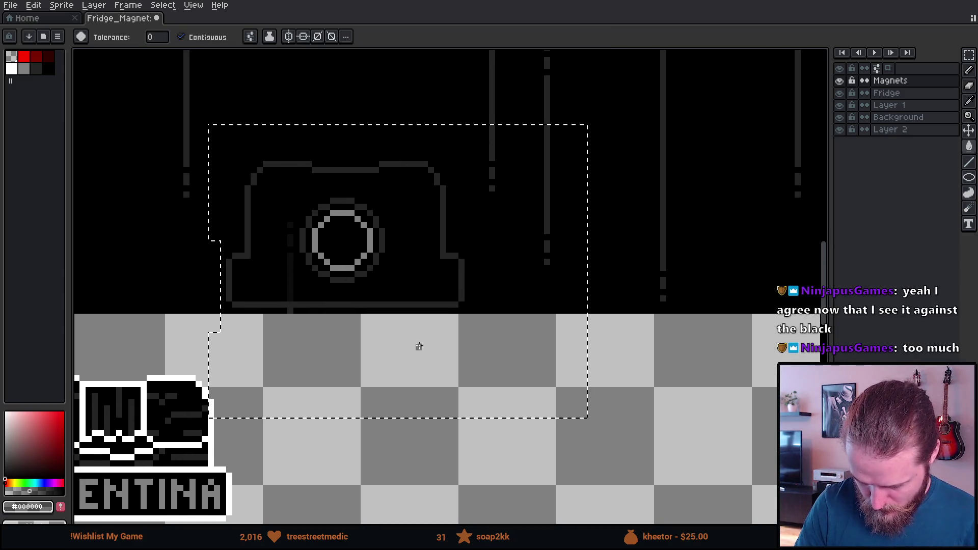
{"action": "mouse_move", "coordinate": [388, 277]}
{"action": "left_mouse_down"}
{"action": "mouse_move", "coordinate": [452, 356]}
{"action": "mouse_move", "coordinate": [450, 454]}
{"action": "mouse_move", "coordinate": [498, 286]}
{"action": "mouse_move", "coordinate": [472, 410]}
{"action": "mouse_move", "coordinate": [464, 285]}
{"action": "left_mouse_up"}
{"action": "scroll", "coordinate": [472, 409], "scroll_direction": "down", "scroll_amount": 4}
{"action": "scroll", "coordinate": [461, 339], "scroll_direction": "up", "scroll_amount": 3}
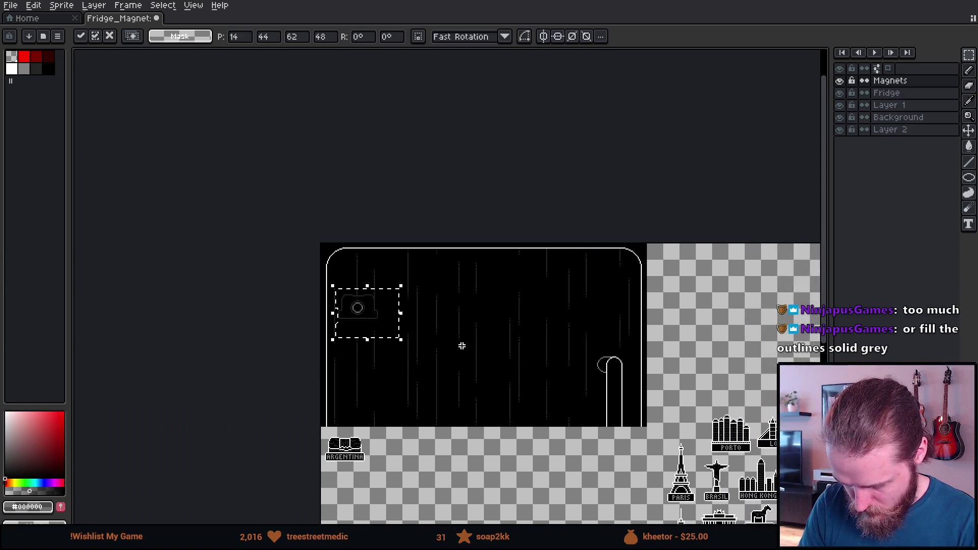
{"action": "mouse_move", "coordinate": [278, 312]}
{"action": "left_mouse_down"}
{"action": "mouse_move", "coordinate": [281, 246]}
{"action": "mouse_move", "coordinate": [280, 254]}
{"action": "left_mouse_up"}
{"action": "key", "text": "Up"}
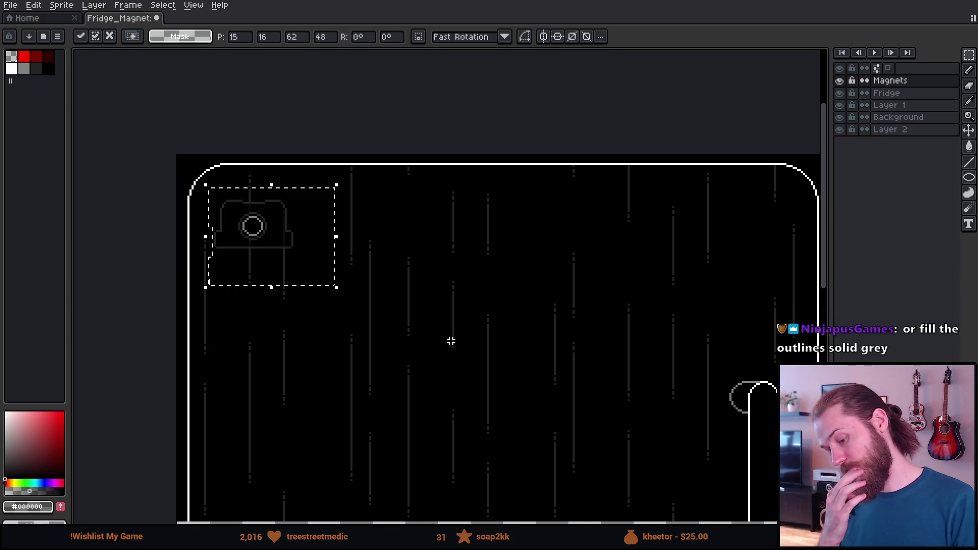
Step: Move the filled magnet back below the fridge, lined up beside ARGENTINA
{"action": "scroll", "coordinate": [451, 341], "scroll_direction": "down", "scroll_amount": 5}
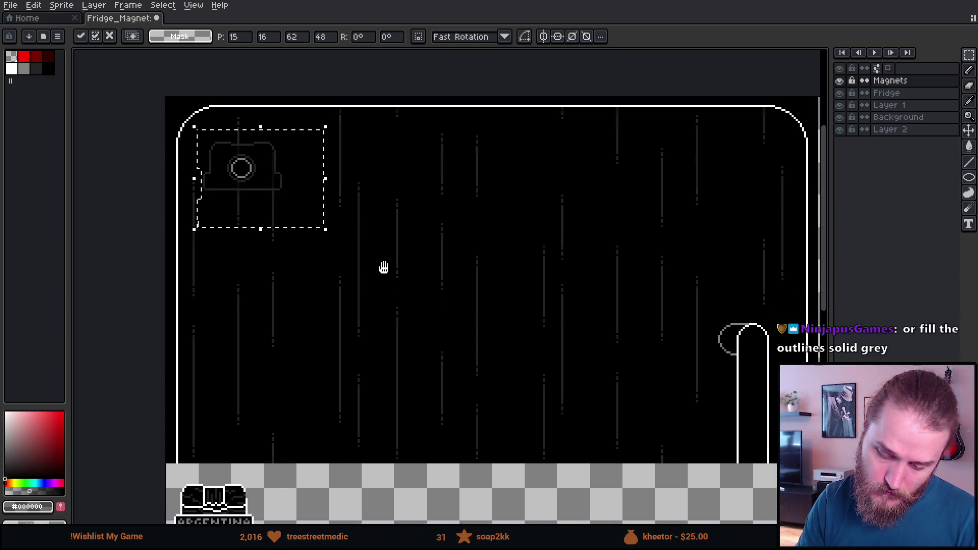
{"action": "left_click_drag", "start_coordinate": [286, 78], "coordinate": [349, 412]}
{"action": "scroll", "coordinate": [349, 411], "scroll_direction": "up", "scroll_amount": 4}
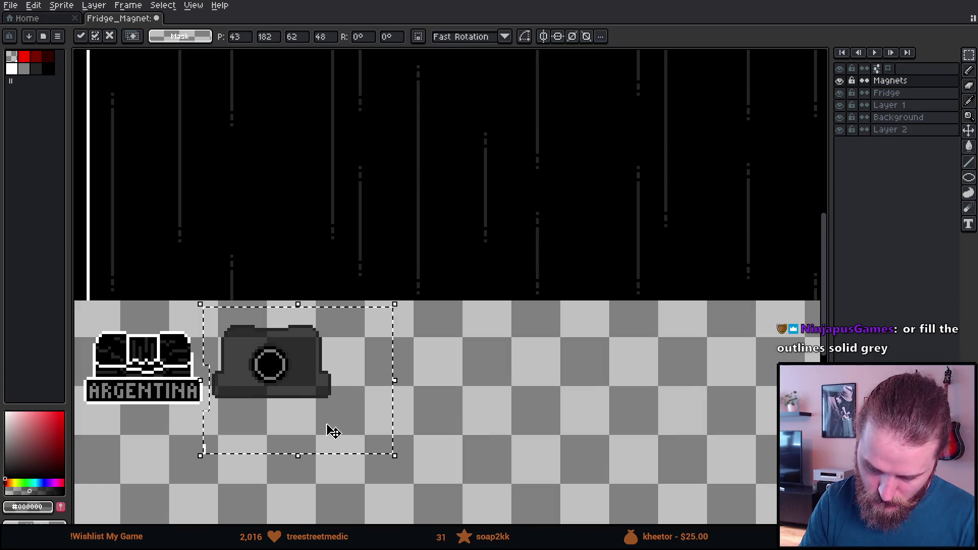
{"action": "left_click_drag", "start_coordinate": [278, 409], "coordinate": [448, 371]}
{"action": "key", "text": "Down"}
{"action": "key", "text": "Down"}
{"action": "mouse_move", "coordinate": [414, 338]}
{"action": "left_mouse_down"}
{"action": "mouse_move", "coordinate": [406, 346]}
{"action": "mouse_move", "coordinate": [426, 356]}
{"action": "left_mouse_up"}
{"action": "scroll", "coordinate": [427, 356], "scroll_direction": "down", "scroll_amount": 2}
{"action": "key", "text": "ctrl+d"}
Step: Shift the grey magnet slightly, then move it and ARGENTINA together up and left
{"action": "key", "text": "ctrl+shift+d"}
{"action": "left_click_drag", "start_coordinate": [367, 458], "coordinate": [335, 281]}
{"action": "key", "text": "ctrl+d"}
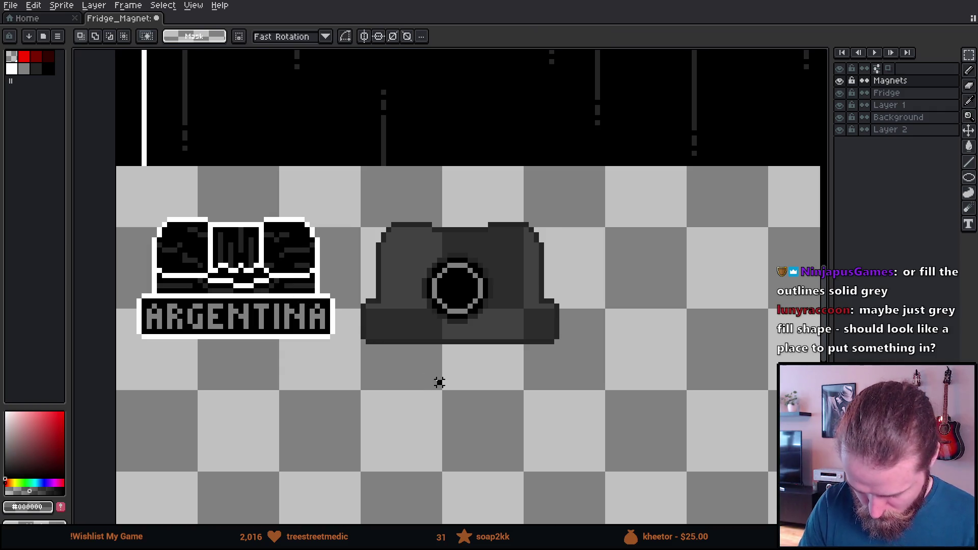
{"action": "mouse_move", "coordinate": [339, 204]}
{"action": "left_mouse_down"}
{"action": "mouse_move", "coordinate": [535, 397]}
{"action": "mouse_move", "coordinate": [603, 404]}
{"action": "left_mouse_up"}
{"action": "left_click_drag", "start_coordinate": [507, 343], "coordinate": [493, 337]}
{"action": "mouse_move", "coordinate": [120, 185]}
{"action": "left_mouse_down"}
{"action": "mouse_move", "coordinate": [144, 225]}
{"action": "mouse_move", "coordinate": [603, 416]}
{"action": "left_mouse_up"}
{"action": "left_click_drag", "start_coordinate": [504, 348], "coordinate": [494, 317]}
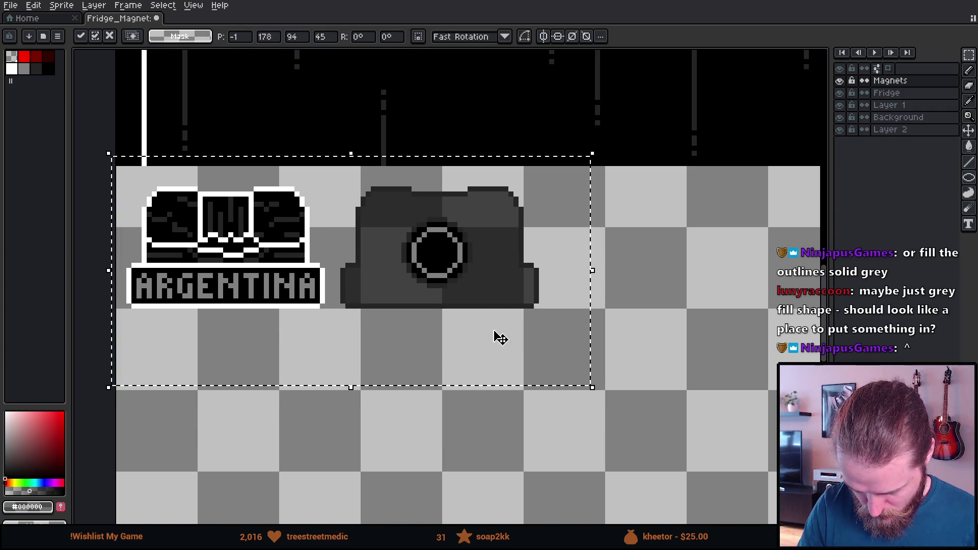
{"action": "key", "text": "ctrl+d"}
{"action": "scroll", "coordinate": [487, 437], "scroll_direction": "down", "scroll_amount": 4}
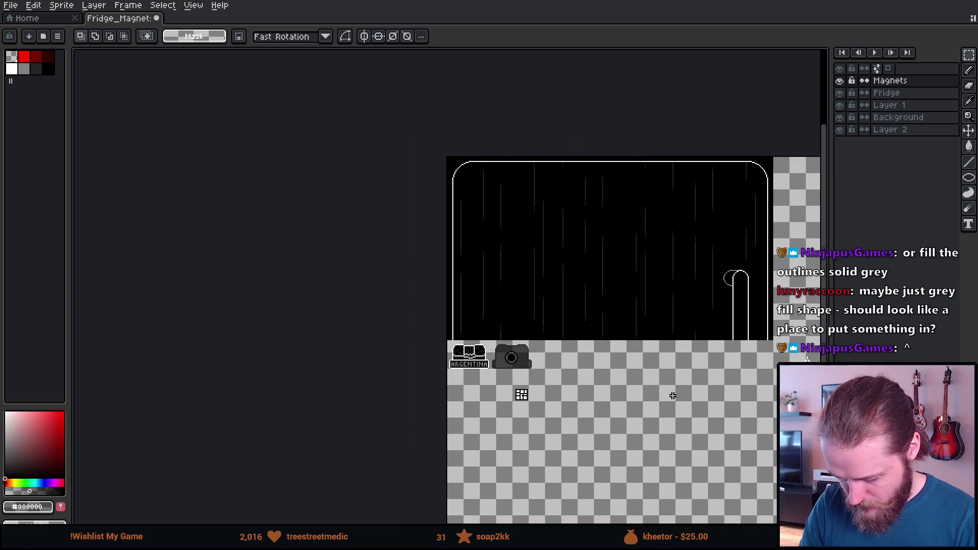
{"action": "scroll", "coordinate": [467, 331], "scroll_direction": "right", "scroll_amount": 5}
{"action": "scroll", "coordinate": [467, 331], "scroll_direction": "down", "scroll_amount": 2}
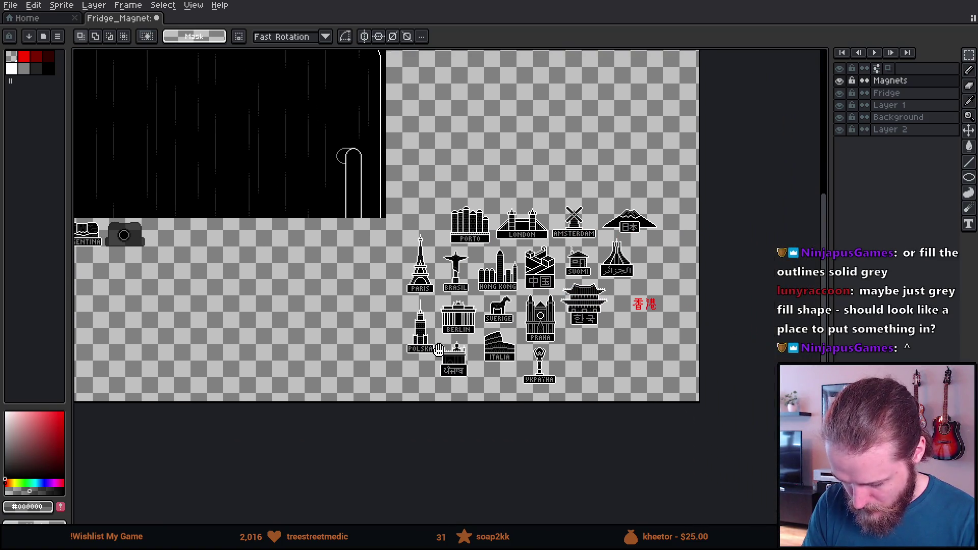
Step: Move the LONDON magnet up beside the other magnets and commit it
{"action": "mouse_move", "coordinate": [489, 198]}
{"action": "left_mouse_down"}
{"action": "mouse_move", "coordinate": [521, 238]}
{"action": "mouse_move", "coordinate": [553, 245]}
{"action": "mouse_move", "coordinate": [552, 196]}
{"action": "mouse_move", "coordinate": [501, 180]}
{"action": "mouse_move", "coordinate": [182, 259]}
{"action": "mouse_move", "coordinate": [521, 396]}
{"action": "left_mouse_up"}
{"action": "scroll", "coordinate": [168, 255], "scroll_direction": "up", "scroll_amount": 4}
{"action": "mouse_move", "coordinate": [471, 337]}
{"action": "left_mouse_down"}
{"action": "mouse_move", "coordinate": [483, 312]}
{"action": "mouse_move", "coordinate": [471, 299]}
{"action": "left_mouse_up"}
{"action": "key", "text": "ctrl+d"}
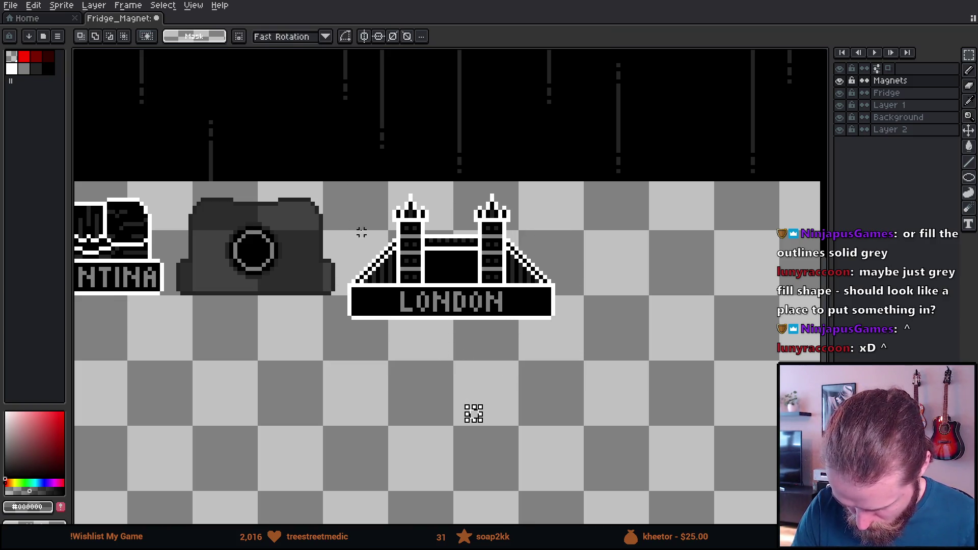
Step: Duplicate the LONDON magnet and place the copy further to the right
{"action": "mouse_move", "coordinate": [342, 189]}
{"action": "left_mouse_down"}
{"action": "mouse_move", "coordinate": [550, 371]}
{"action": "mouse_move", "coordinate": [571, 372]}
{"action": "left_mouse_up"}
{"action": "mouse_move", "coordinate": [453, 314]}
{"action": "left_mouse_down"}
{"action": "mouse_move", "coordinate": [542, 358]}
{"action": "mouse_move", "coordinate": [672, 328]}
{"action": "mouse_move", "coordinate": [668, 316]}
{"action": "left_mouse_up"}
{"action": "mouse_move", "coordinate": [635, 406]}
{"action": "left_mouse_down"}
{"action": "mouse_move", "coordinate": [577, 420]}
{"action": "mouse_move", "coordinate": [387, 425]}
{"action": "left_mouse_up"}
{"action": "scroll", "coordinate": [469, 298], "scroll_direction": "up", "scroll_amount": 2}
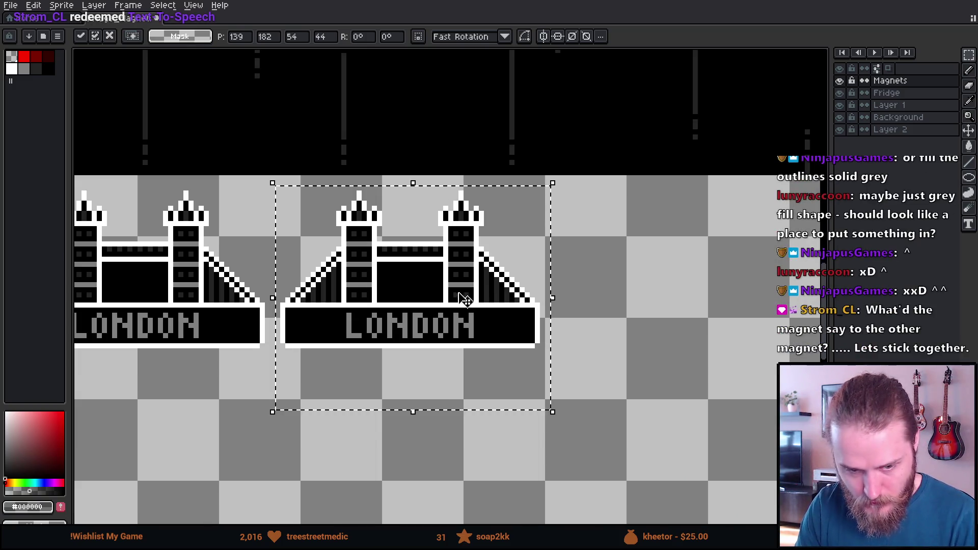
{"action": "mouse_move", "coordinate": [442, 304]}
{"action": "left_mouse_down"}
{"action": "mouse_move", "coordinate": [421, 328]}
{"action": "mouse_move", "coordinate": [478, 303]}
{"action": "left_mouse_up"}
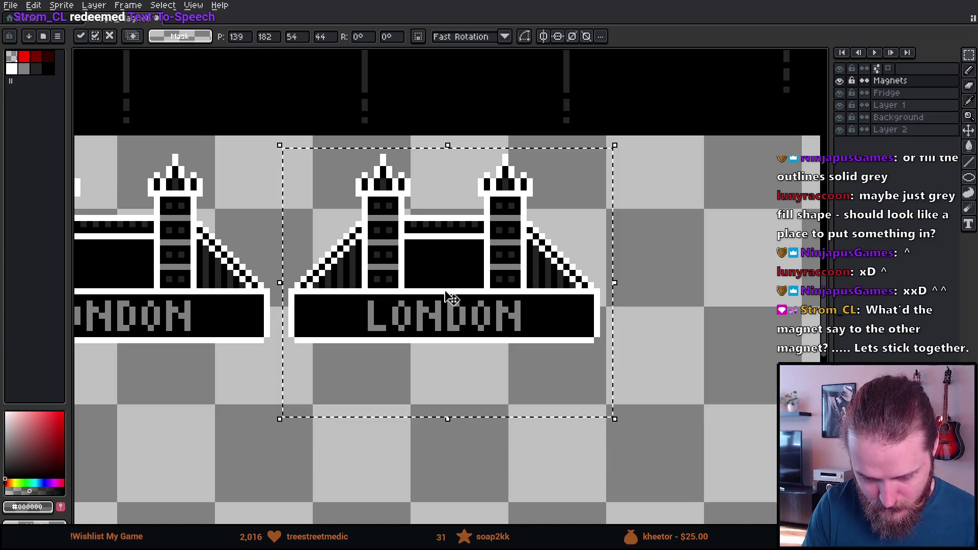
Step: Fill the black between the copy's towers with transparent
{"action": "left_click", "coordinate": [12, 61]}
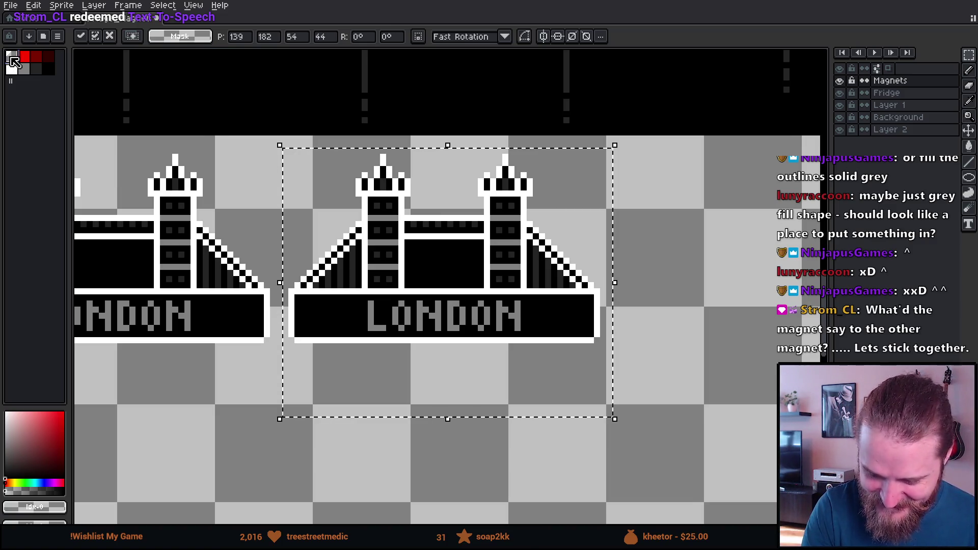
{"action": "key", "text": "g"}
{"action": "left_click", "coordinate": [444, 261]}
Step: Turn off Contiguous fill and clear all black inside the LONDON copy to transparent
{"action": "left_click", "coordinate": [202, 37]}
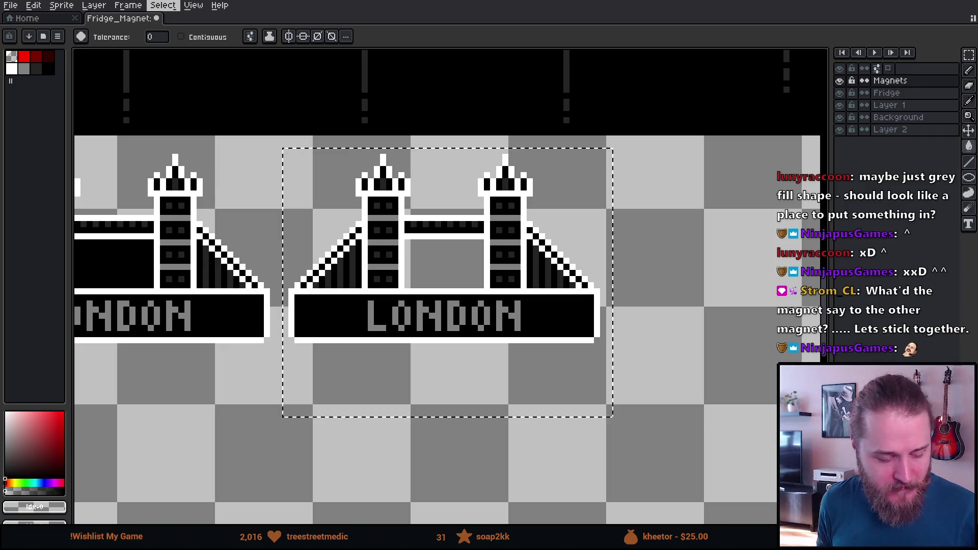
{"action": "mouse_move", "coordinate": [436, 279]}
{"action": "left_mouse_down"}
{"action": "mouse_move", "coordinate": [408, 321]}
{"action": "mouse_move", "coordinate": [417, 322]}
{"action": "left_mouse_up"}
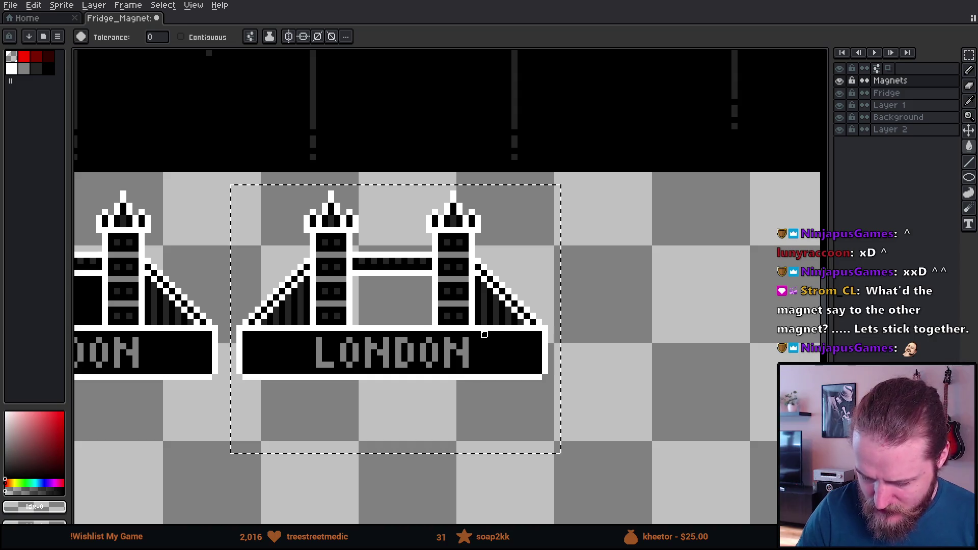
{"action": "left_click", "coordinate": [497, 341]}
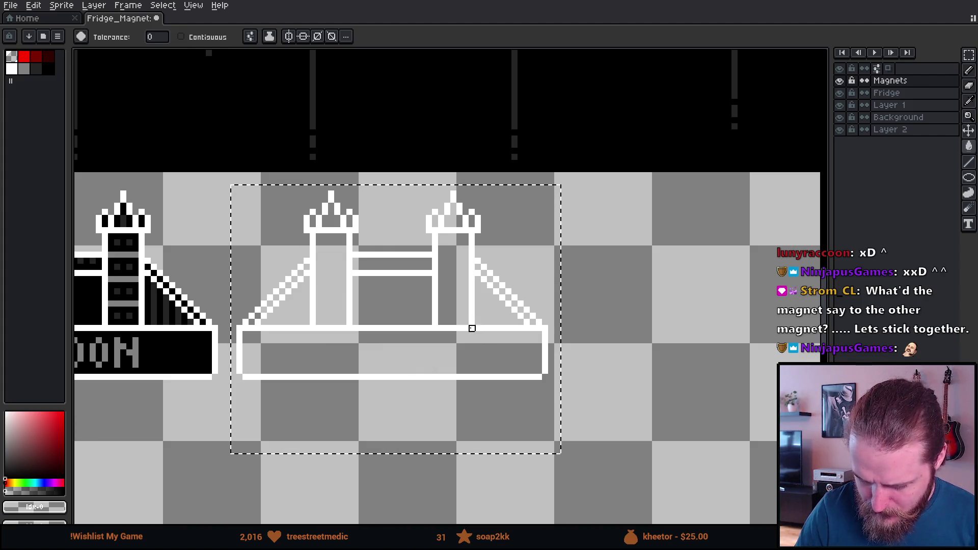
Step: Finish the twin-turret white outline, removing the stray bar inside the right turret
{"action": "key", "text": "e"}
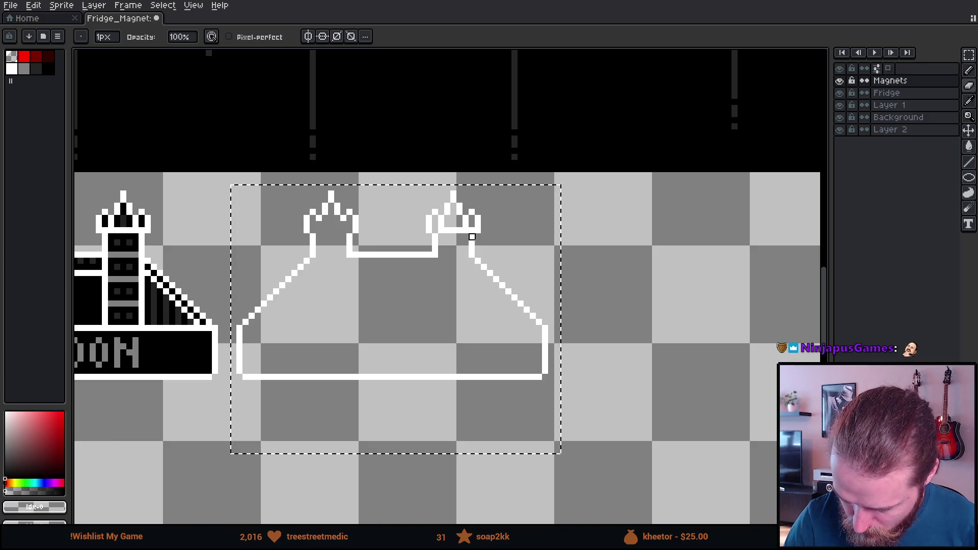
{"action": "key", "text": "ctrl+z"}
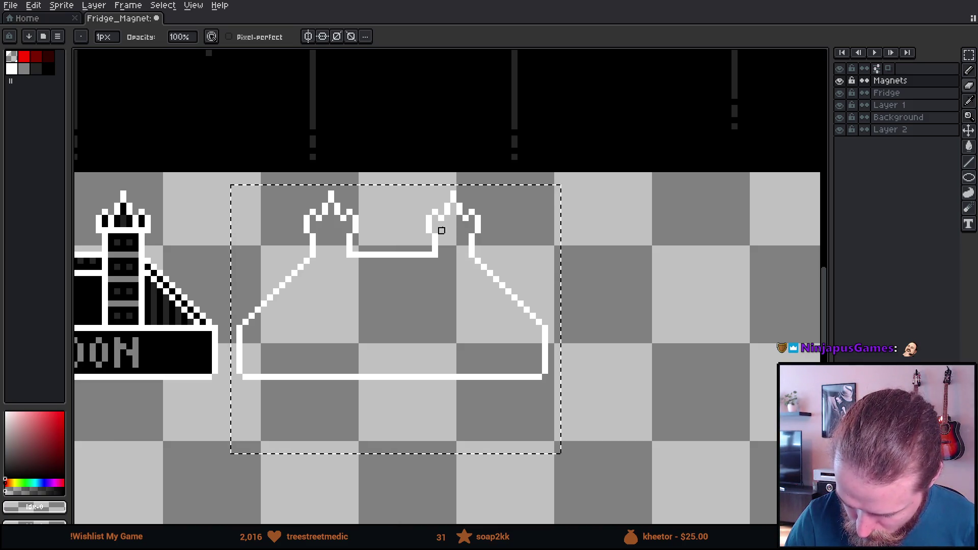
{"action": "mouse_move", "coordinate": [588, 377]}
{"action": "left_mouse_down"}
{"action": "mouse_move", "coordinate": [675, 341]}
{"action": "mouse_move", "coordinate": [723, 334]}
{"action": "left_mouse_up"}
Step: Fill the twin-turret outline solid dark grey with a contiguous fill
{"action": "key", "text": "g"}
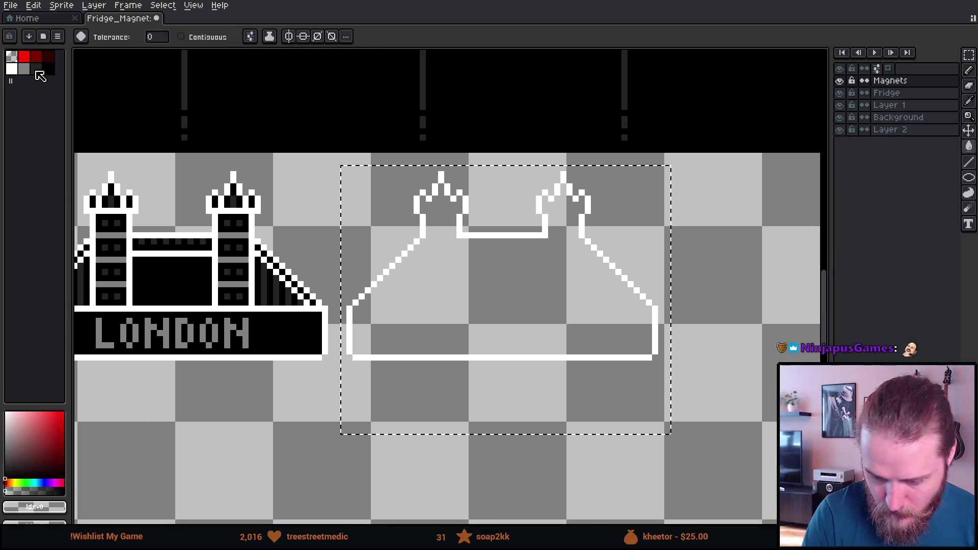
{"action": "left_click", "coordinate": [40, 70]}
{"action": "left_click", "coordinate": [422, 217]}
{"action": "left_click_drag", "start_coordinate": [293, 266], "coordinate": [656, 241]}
{"action": "left_click", "coordinate": [380, 289], "text": "alt"}
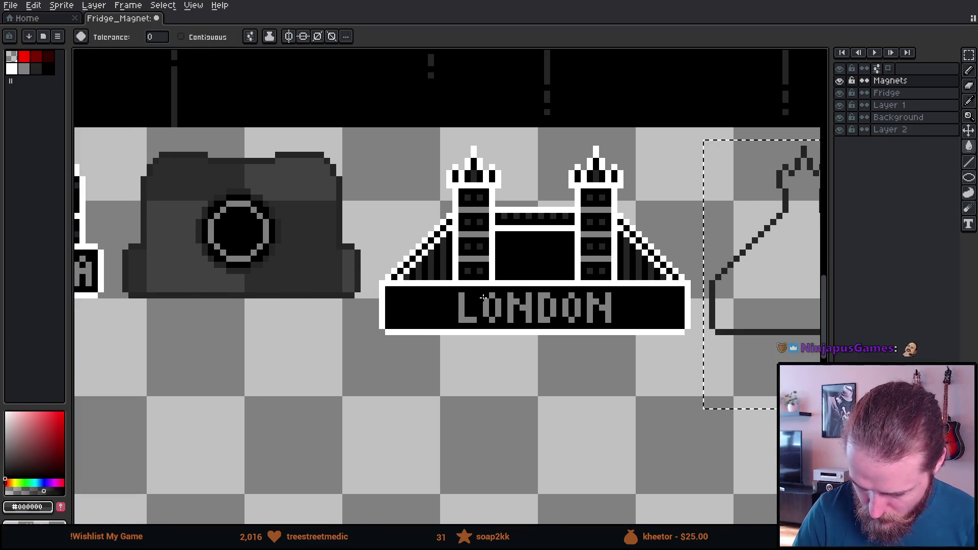
{"action": "left_click", "coordinate": [774, 283]}
{"action": "key", "text": "ctrl+z"}
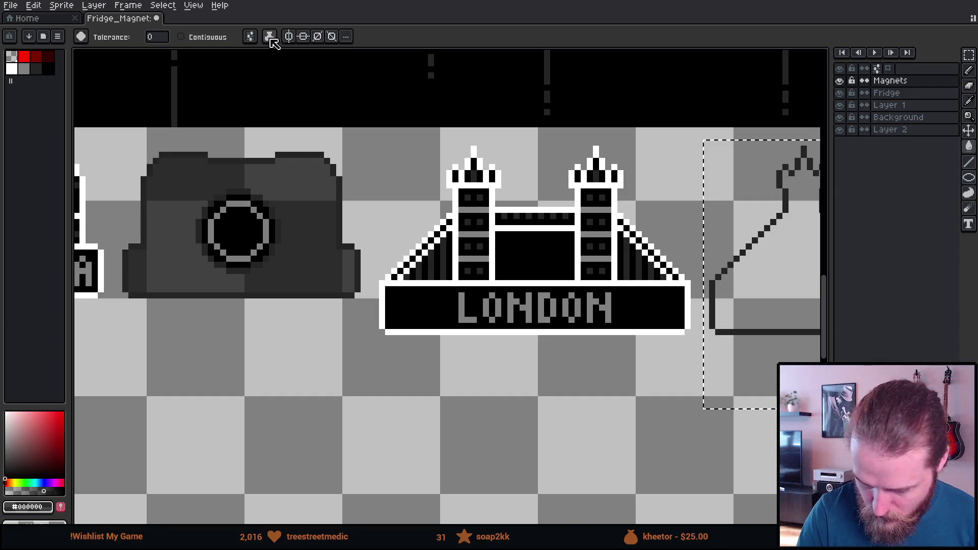
{"action": "left_click", "coordinate": [181, 37]}
{"action": "left_click", "coordinate": [249, 36]}
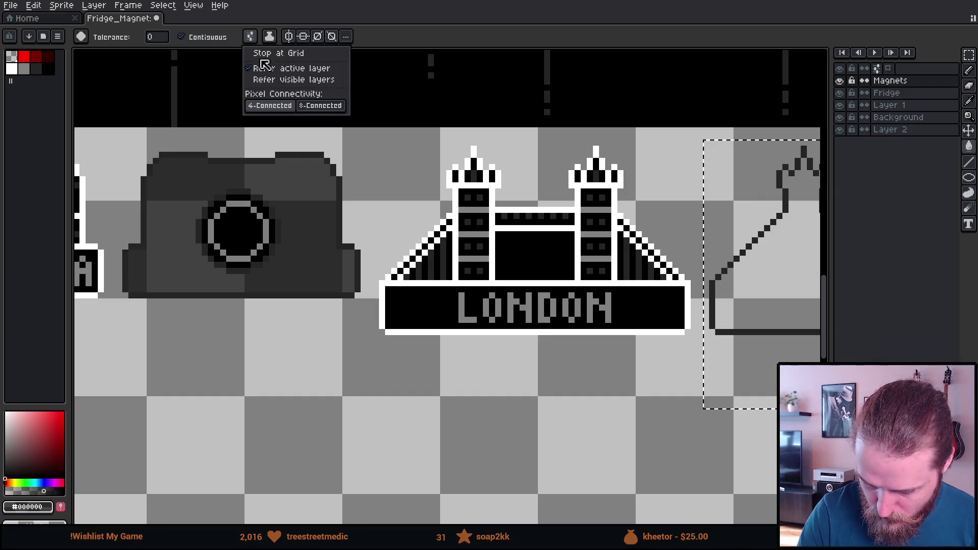
{"action": "left_click", "coordinate": [790, 288]}
Step: Duplicate the camera magnet's lens and clear the dark square behind the copy
{"action": "mouse_move", "coordinate": [780, 294]}
{"action": "left_mouse_down"}
{"action": "mouse_move", "coordinate": [531, 338]}
{"action": "mouse_move", "coordinate": [621, 280]}
{"action": "mouse_move", "coordinate": [659, 270]}
{"action": "left_mouse_up"}
{"action": "key", "text": "m"}
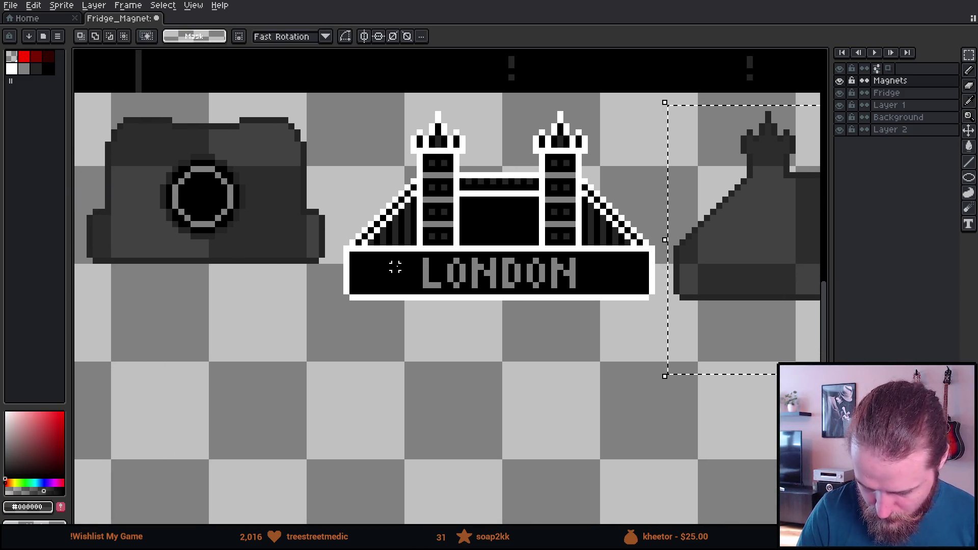
{"action": "mouse_move", "coordinate": [147, 146]}
{"action": "left_mouse_down"}
{"action": "mouse_move", "coordinate": [266, 238]}
{"action": "mouse_move", "coordinate": [252, 232]}
{"action": "mouse_move", "coordinate": [362, 407]}
{"action": "mouse_move", "coordinate": [318, 432]}
{"action": "left_mouse_up"}
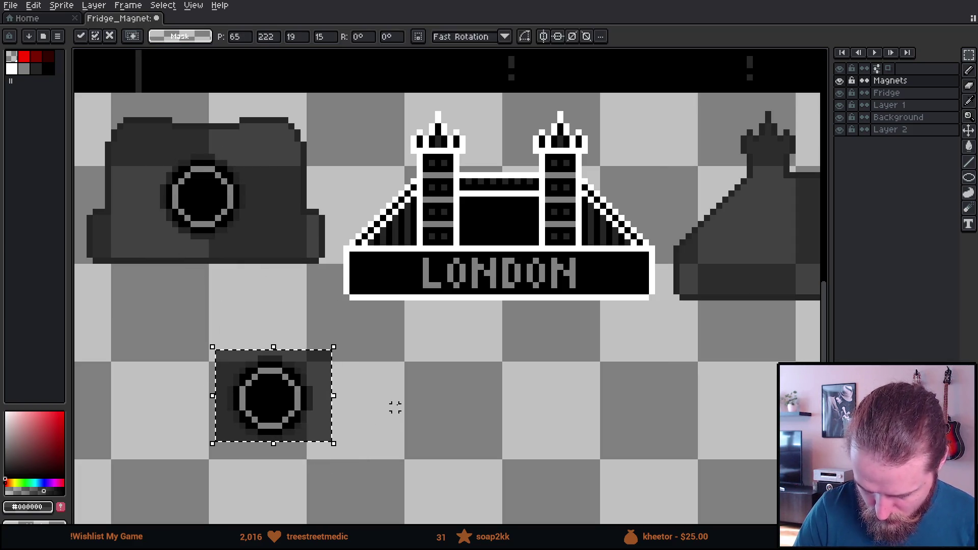
{"action": "key", "text": "ctrl+d"}
{"action": "left_click_drag", "start_coordinate": [163, 328], "coordinate": [419, 467]}
{"action": "key", "text": "w"}
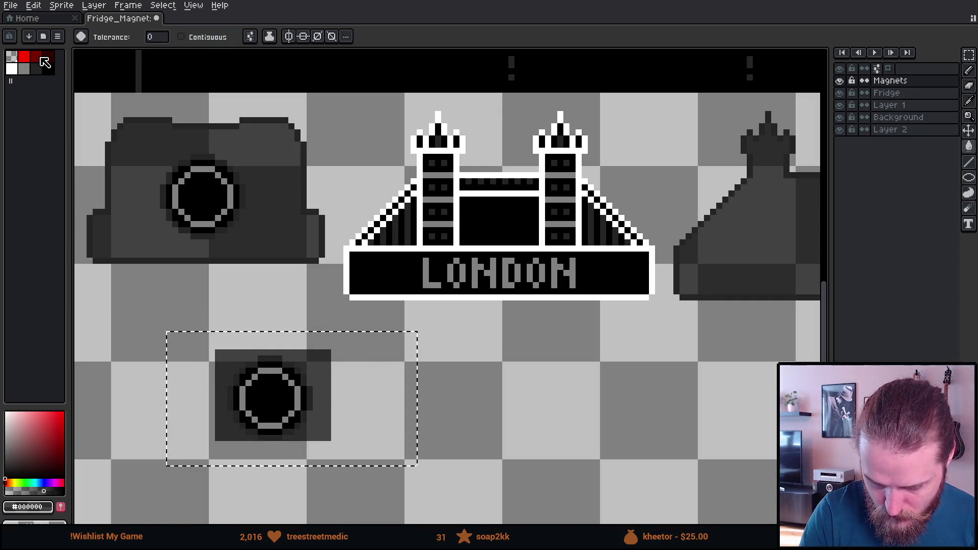
{"action": "left_click", "coordinate": [316, 371]}
Step: Place a copy of the lens onto the twin-turret magnet
{"action": "scroll", "coordinate": [358, 406], "scroll_direction": "right", "scroll_amount": 5}
{"action": "scroll", "coordinate": [357, 407], "scroll_direction": "down", "scroll_amount": 2}
{"action": "key", "text": "v"}
{"action": "mouse_move", "coordinate": [186, 367]}
{"action": "left_mouse_down"}
{"action": "mouse_move", "coordinate": [196, 379]}
{"action": "mouse_move", "coordinate": [443, 407]}
{"action": "mouse_move", "coordinate": [392, 407]}
{"action": "mouse_move", "coordinate": [213, 369]}
{"action": "left_mouse_up"}
{"action": "key", "text": "m"}
{"action": "mouse_move", "coordinate": [334, 308]}
{"action": "left_mouse_down"}
{"action": "mouse_move", "coordinate": [528, 453]}
{"action": "mouse_move", "coordinate": [758, 205]}
{"action": "mouse_move", "coordinate": [759, 224]}
{"action": "mouse_move", "coordinate": [759, 211]}
{"action": "left_mouse_up"}
{"action": "left_click", "coordinate": [731, 306]}
Step: Move the spare lens to the end of the magnet row and save the sprite
{"action": "scroll", "coordinate": [726, 286], "scroll_direction": "down", "scroll_amount": 2}
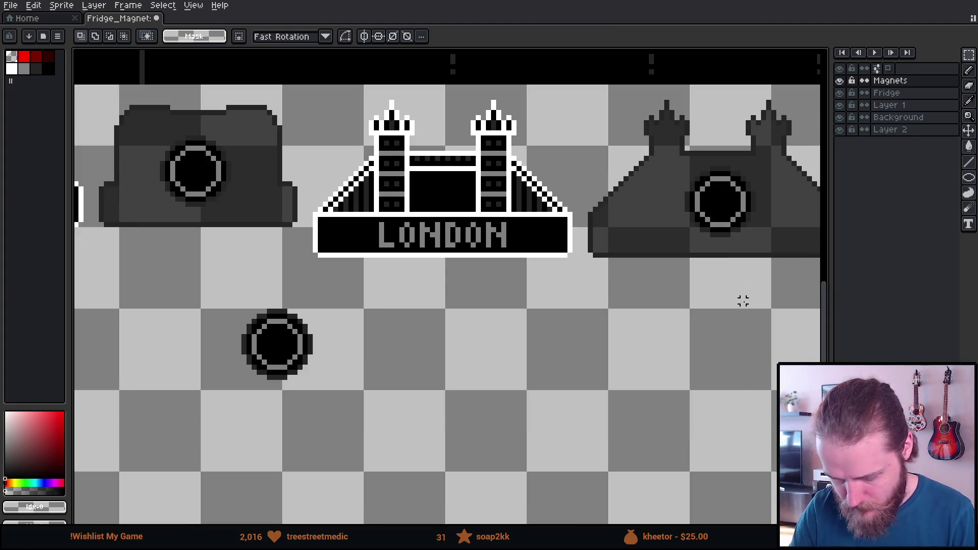
{"action": "scroll", "coordinate": [720, 376], "scroll_direction": "down", "scroll_amount": 1}
{"action": "left_click_drag", "start_coordinate": [707, 386], "coordinate": [459, 373]}
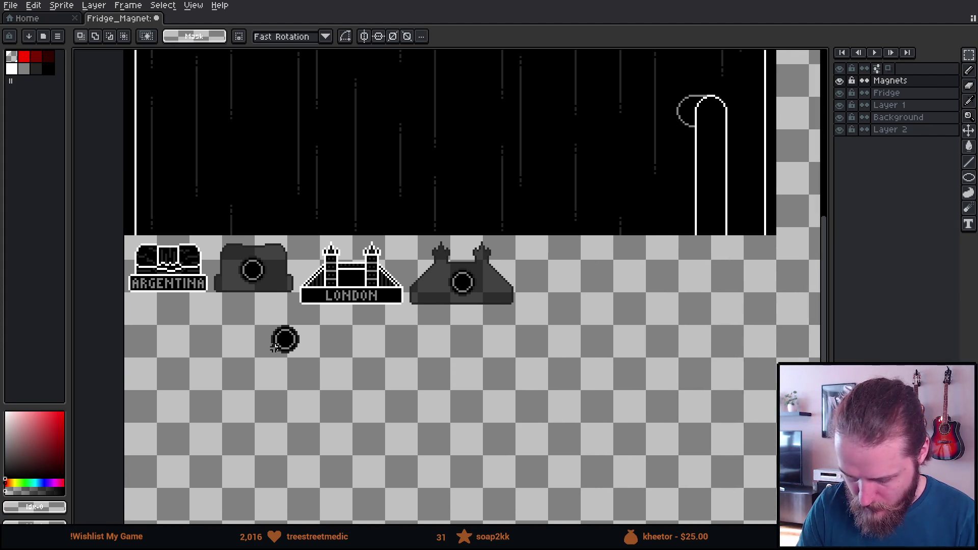
{"action": "left_click_drag", "start_coordinate": [251, 326], "coordinate": [367, 409]}
{"action": "mouse_move", "coordinate": [334, 374]}
{"action": "left_mouse_down"}
{"action": "mouse_move", "coordinate": [441, 417]}
{"action": "mouse_move", "coordinate": [654, 353]}
{"action": "mouse_move", "coordinate": [600, 299]}
{"action": "mouse_move", "coordinate": [586, 301]}
{"action": "mouse_move", "coordinate": [595, 297]}
{"action": "left_mouse_up"}
{"action": "key", "text": "ctrl+d"}
{"action": "key", "text": "ctrl+s"}
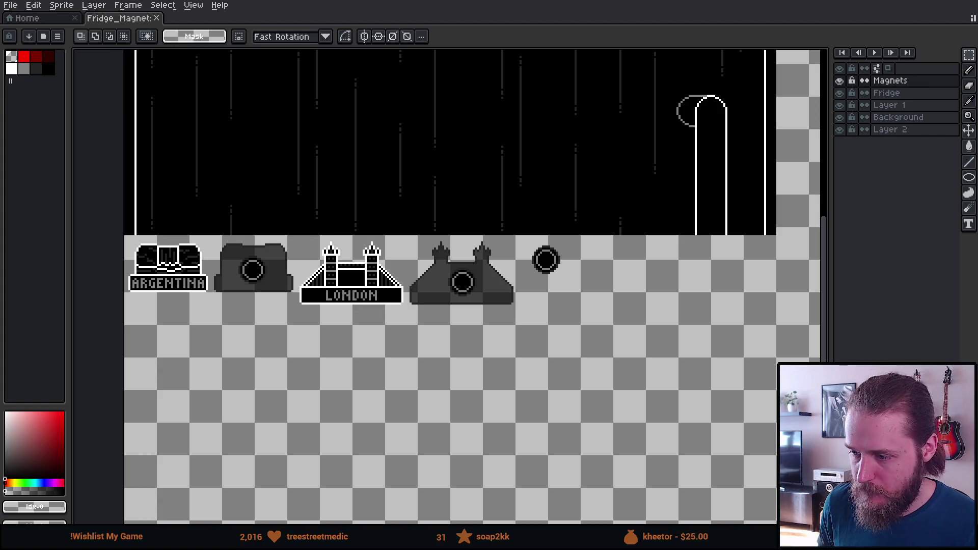
{"action": "key", "text": "alt+Tab"}
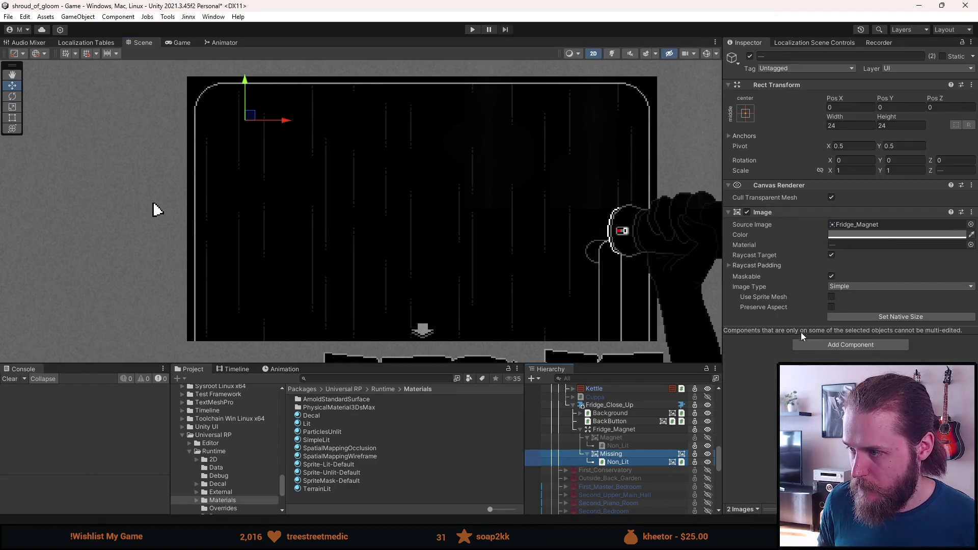
Step: Select the Fridge_Magnets texture in the Project and open its Sprite Editor
{"action": "left_click", "coordinate": [969, 224]}
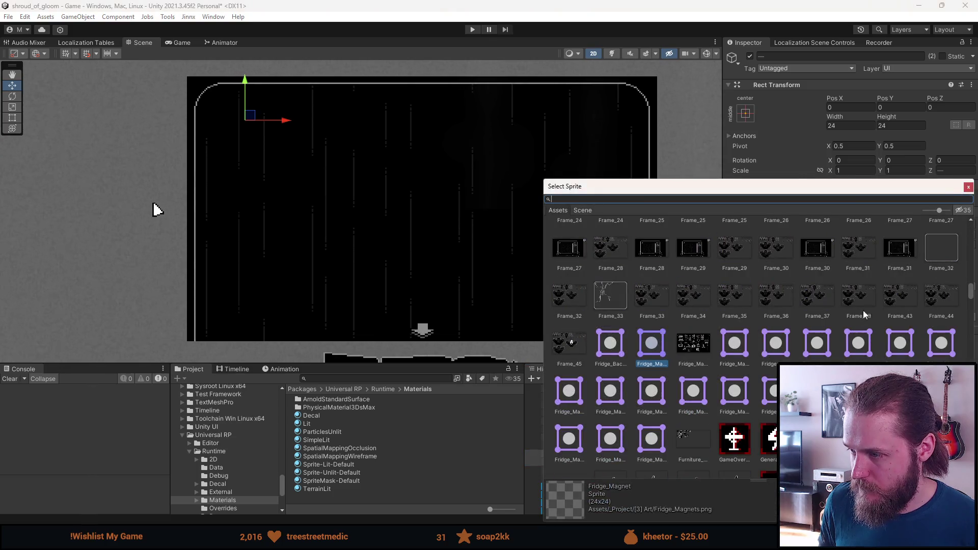
{"action": "left_click", "coordinate": [967, 186]}
{"action": "left_click", "coordinate": [426, 379]}
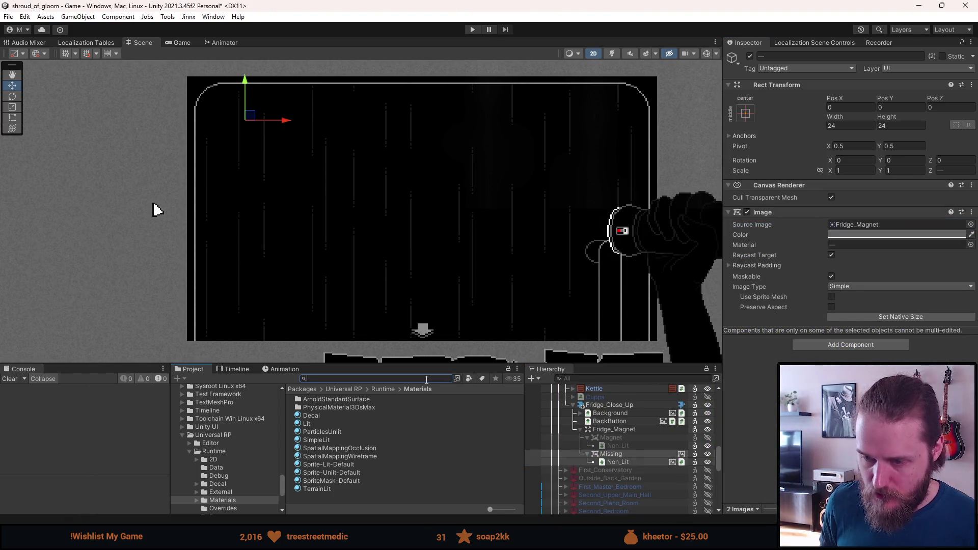
{"action": "type", "text": "props"}
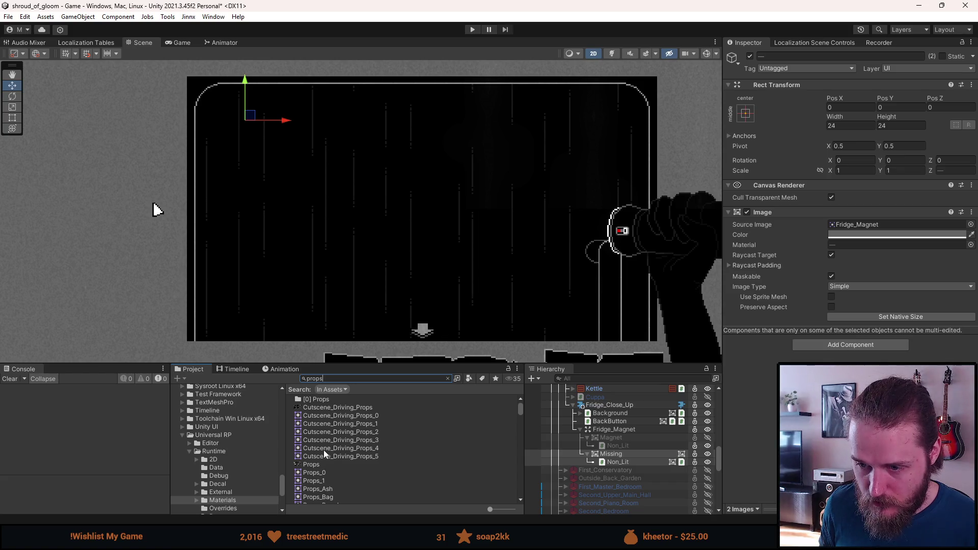
{"action": "key", "text": "ctrl+a"}
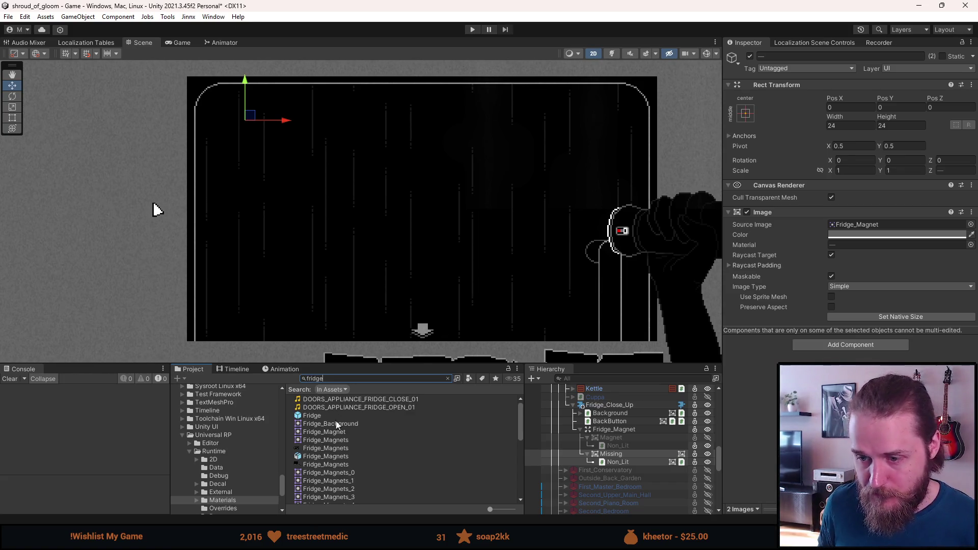
{"action": "left_click", "coordinate": [335, 466]}
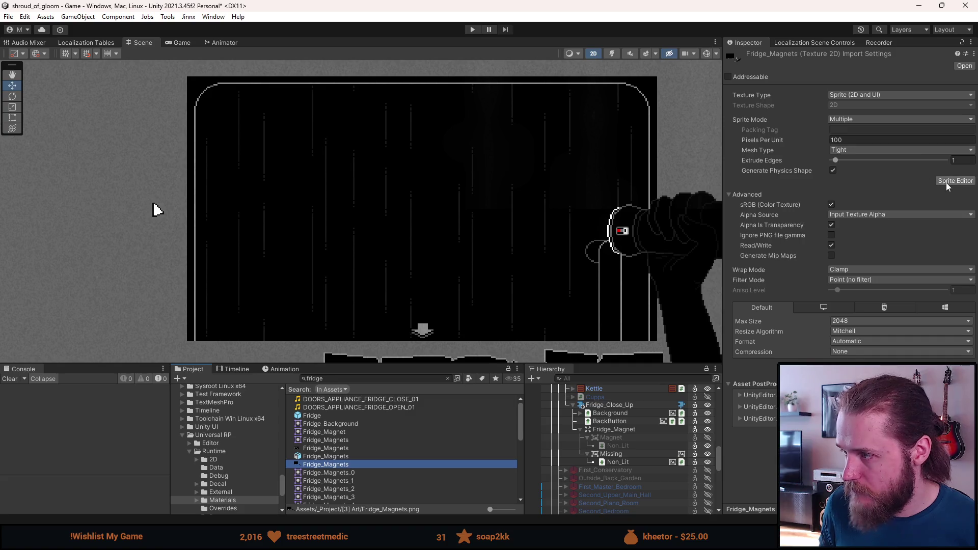
{"action": "left_click", "coordinate": [945, 182]}
Step: Delete the lone-lens slice and all the empty sprite slices
{"action": "left_click", "coordinate": [431, 303]}
{"action": "key", "text": "Delete"}
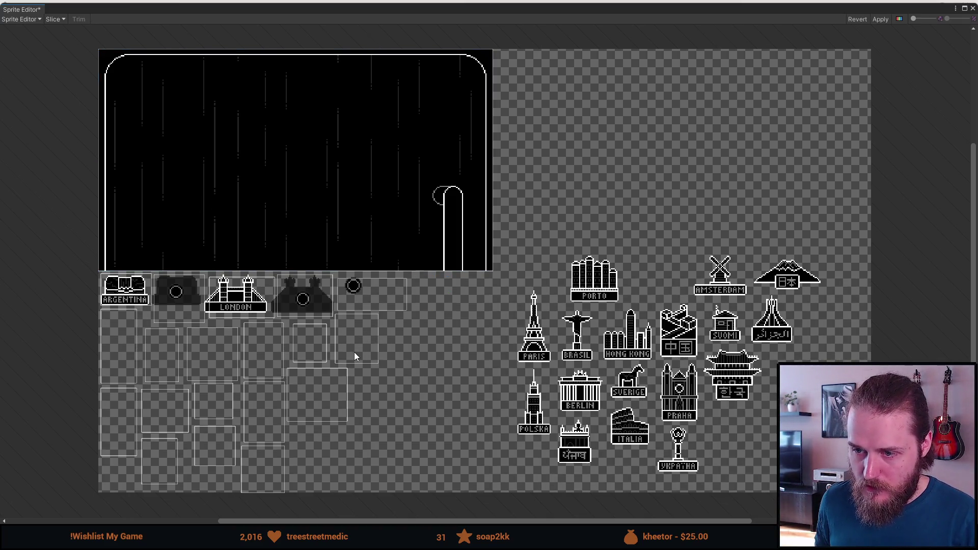
{"action": "left_click", "coordinate": [359, 304]}
{"action": "key", "text": "Delete"}
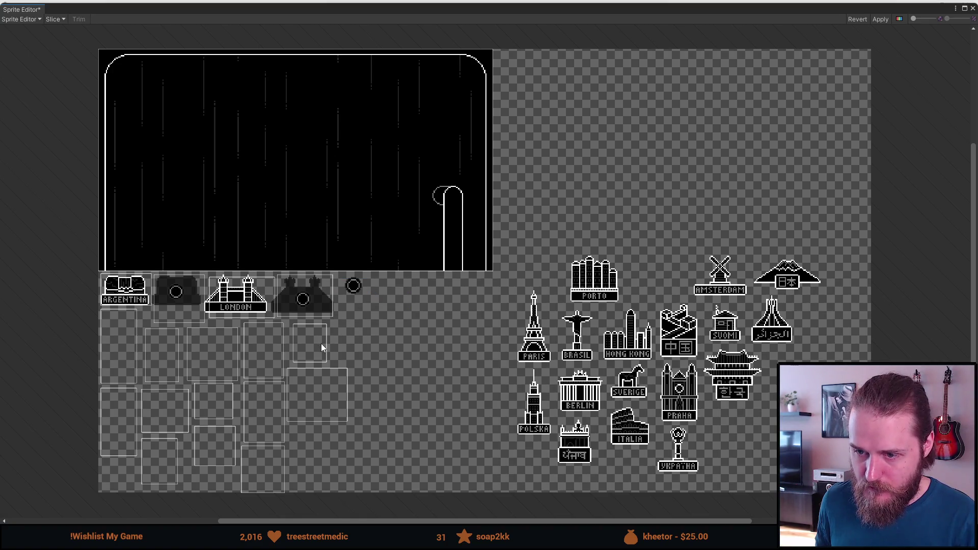
{"action": "left_click", "coordinate": [314, 352]}
{"action": "key", "text": "Delete"}
{"action": "left_click", "coordinate": [310, 403]}
{"action": "key", "text": "Delete"}
{"action": "left_click", "coordinate": [275, 419]}
{"action": "key", "text": "Delete"}
{"action": "left_click", "coordinate": [267, 466]}
{"action": "key", "text": "Delete"}
{"action": "left_click", "coordinate": [212, 438]}
{"action": "key", "text": "Delete"}
{"action": "left_click", "coordinate": [213, 400]}
{"action": "key", "text": "Delete"}
{"action": "left_click", "coordinate": [174, 413]}
{"action": "key", "text": "Delete"}
{"action": "left_click", "coordinate": [151, 466]}
{"action": "key", "text": "Delete"}
{"action": "left_click", "coordinate": [117, 405]}
{"action": "key", "text": "Delete"}
{"action": "left_click", "coordinate": [125, 360]}
{"action": "key", "text": "Delete"}
{"action": "left_click", "coordinate": [161, 366]}
{"action": "key", "text": "Delete"}
{"action": "left_click", "coordinate": [214, 359]}
{"action": "key", "text": "Delete"}
{"action": "left_click", "coordinate": [255, 354]}
{"action": "key", "text": "Delete"}
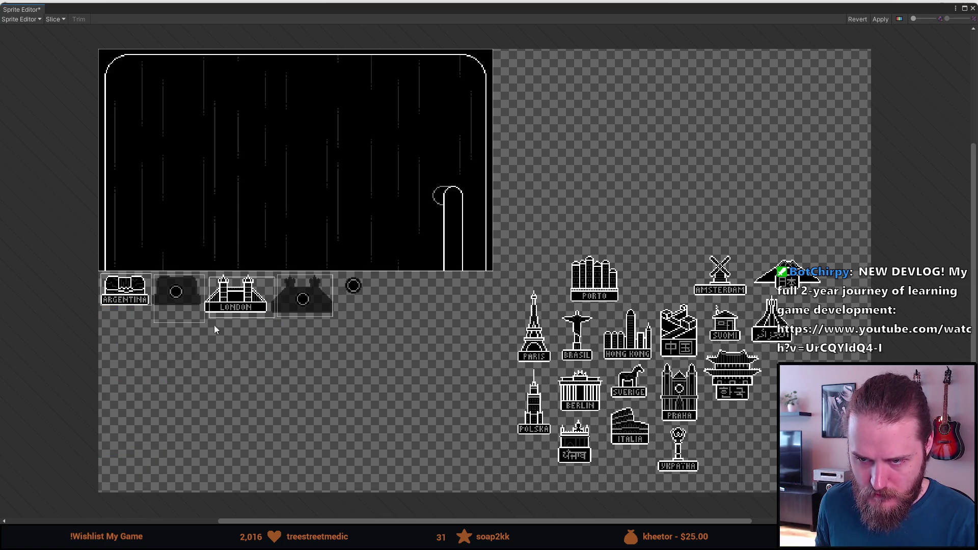
Step: Remove the oversized camera and twin-turret slices and shift the London slice to fit
{"action": "scroll", "coordinate": [203, 317], "scroll_direction": "up", "scroll_amount": 2}
{"action": "scroll", "coordinate": [203, 317], "scroll_direction": "up", "scroll_amount": 2}
{"action": "left_click_drag", "start_coordinate": [149, 308], "coordinate": [274, 335]}
{"action": "scroll", "coordinate": [274, 334], "scroll_direction": "up", "scroll_amount": 1}
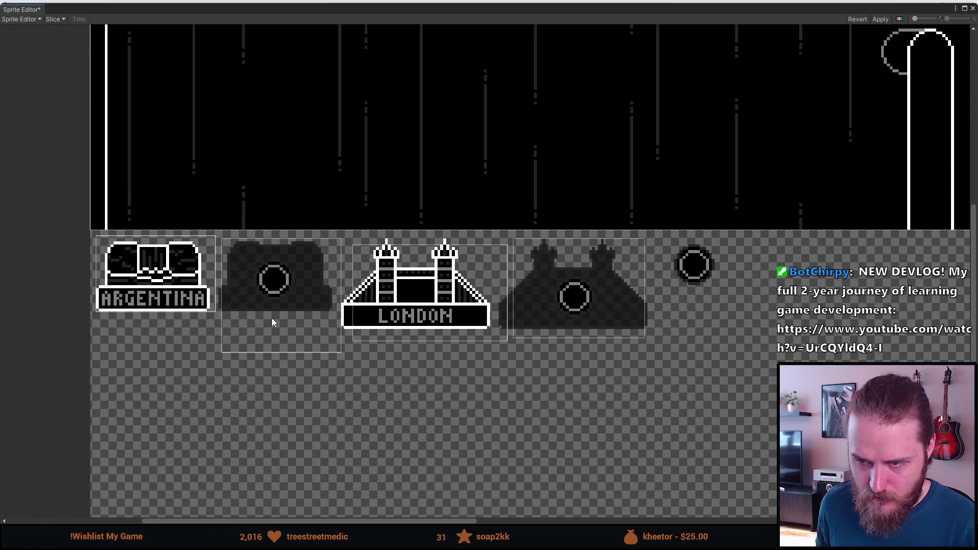
{"action": "left_click", "coordinate": [271, 318]}
{"action": "key", "text": "Delete"}
{"action": "left_click_drag", "start_coordinate": [399, 317], "coordinate": [385, 309]}
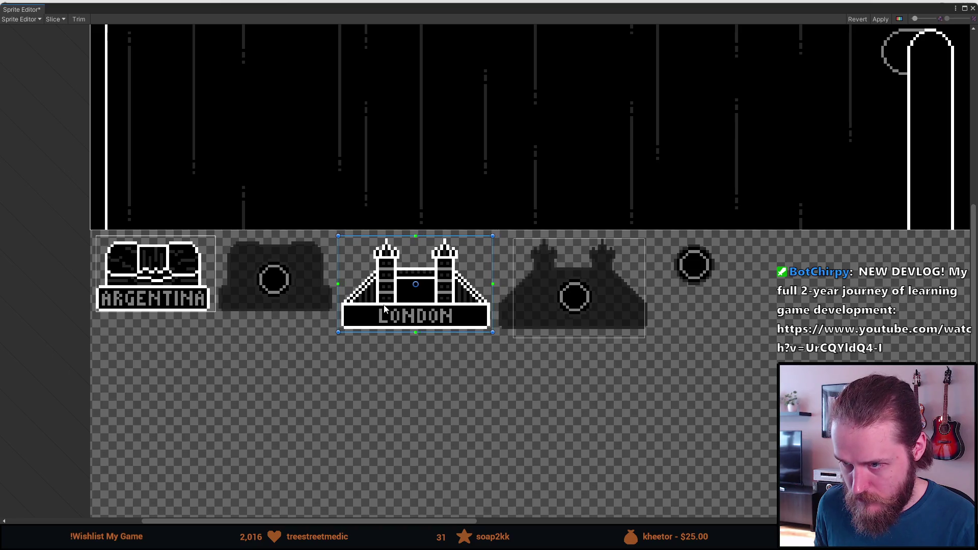
{"action": "left_click", "coordinate": [567, 301]}
{"action": "key", "text": "Delete"}
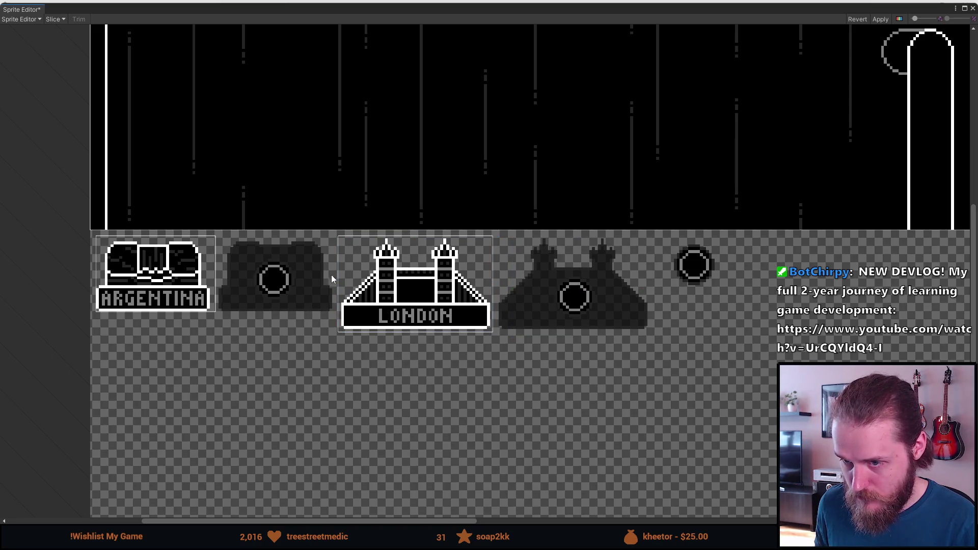
Step: Fit the Argentina, camera and twin-turret slices to their artwork and apply the changes
{"action": "left_click", "coordinate": [145, 275]}
{"action": "left_click_drag", "start_coordinate": [168, 272], "coordinate": [165, 277]}
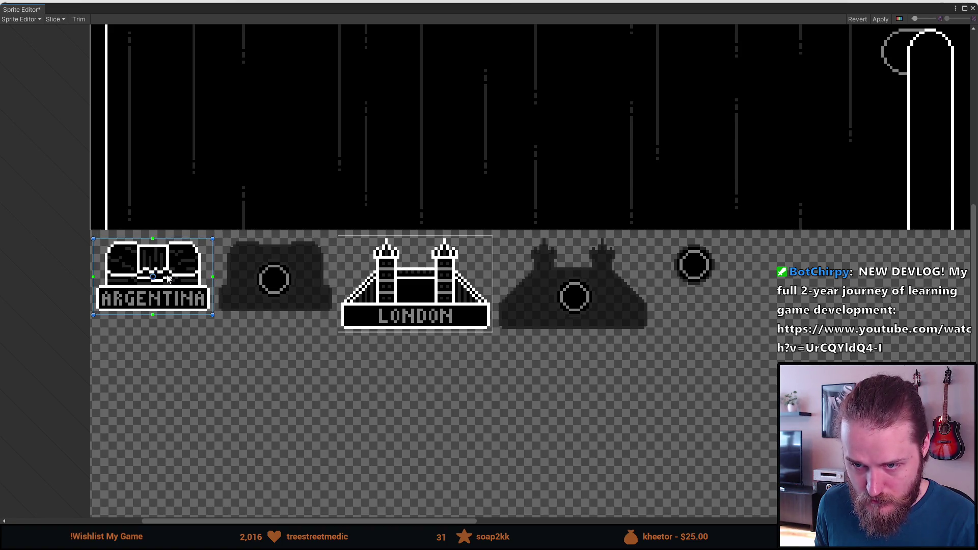
{"action": "left_click", "coordinate": [300, 283]}
{"action": "left_click_drag", "start_coordinate": [304, 283], "coordinate": [304, 280]}
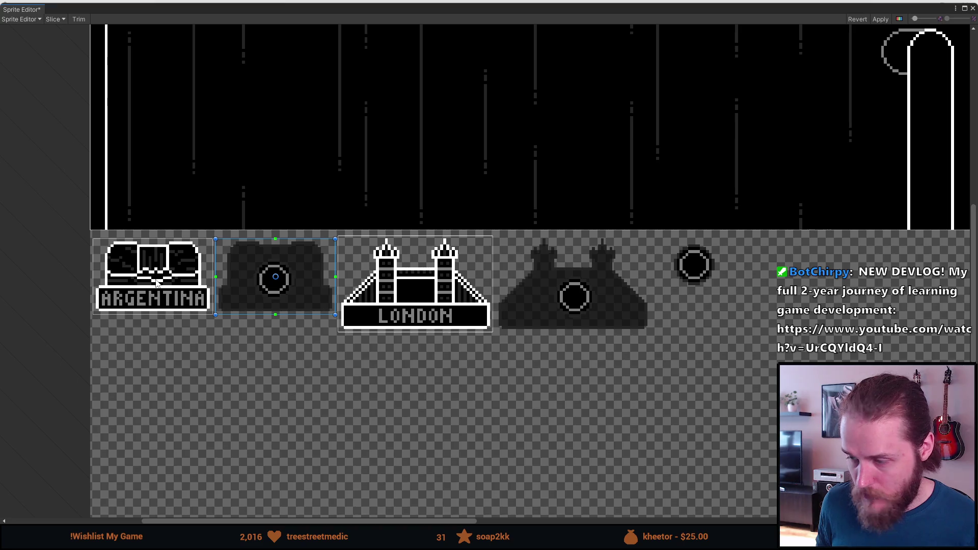
{"action": "left_click", "coordinate": [156, 280]}
{"action": "left_click", "coordinate": [302, 295]}
{"action": "left_click", "coordinate": [456, 314]}
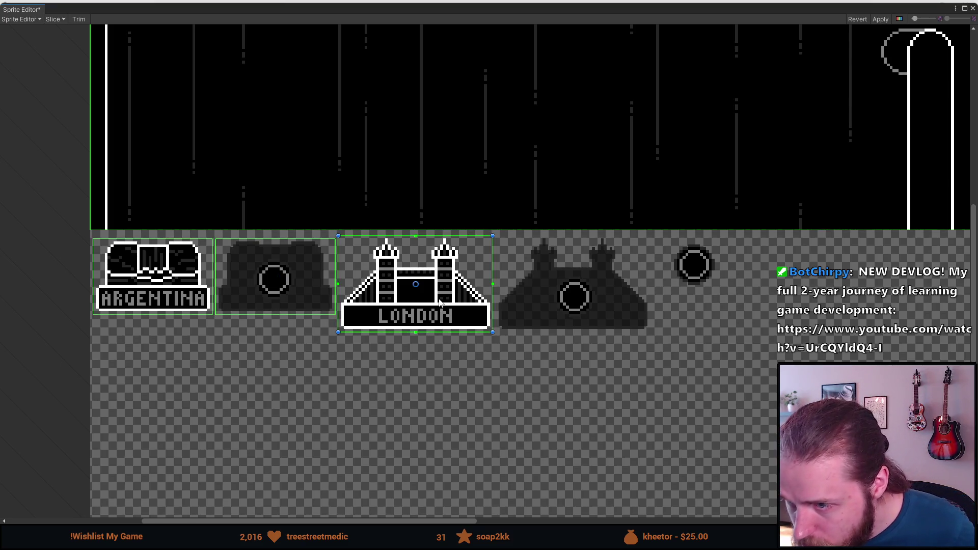
{"action": "left_click", "coordinate": [601, 311]}
{"action": "left_click_drag", "start_coordinate": [600, 305], "coordinate": [597, 299]}
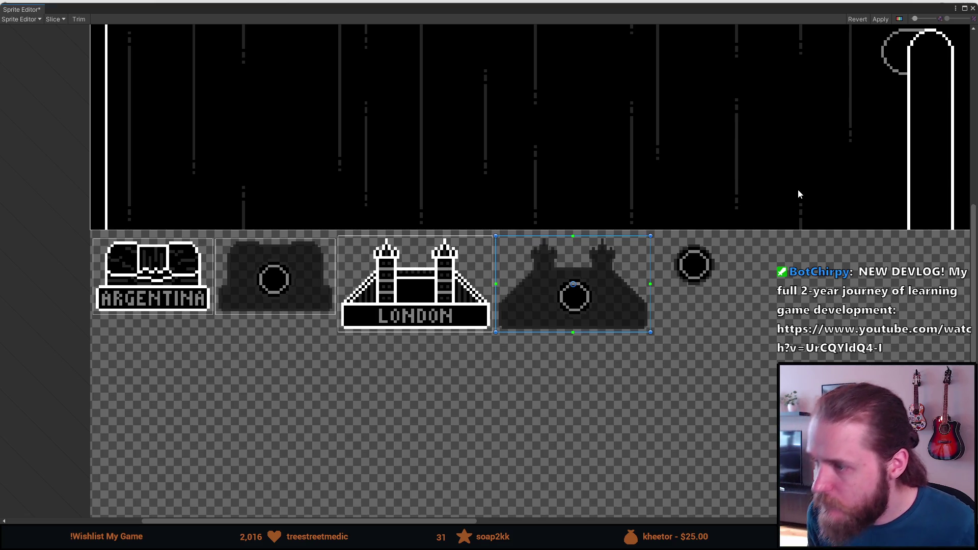
{"action": "left_click", "coordinate": [888, 19]}
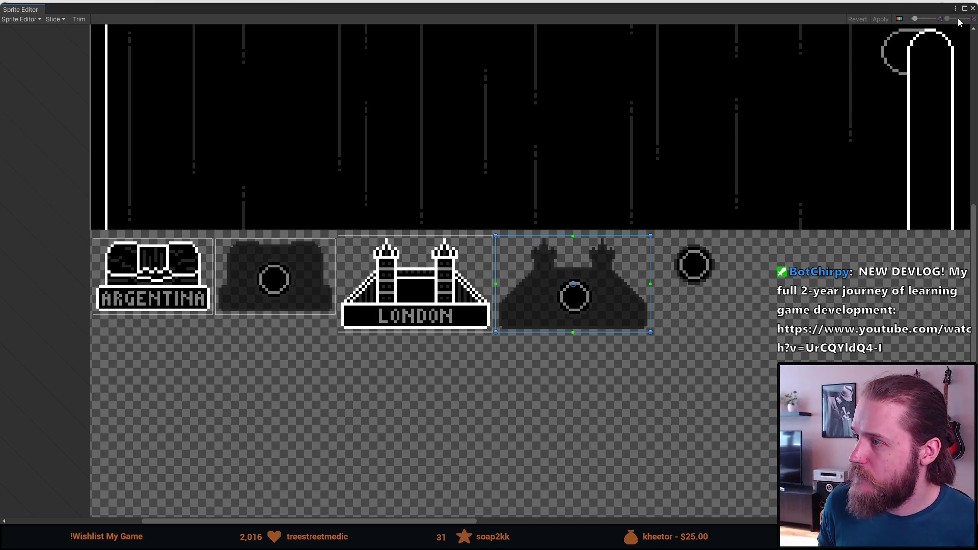
{"action": "left_click", "coordinate": [973, 8]}
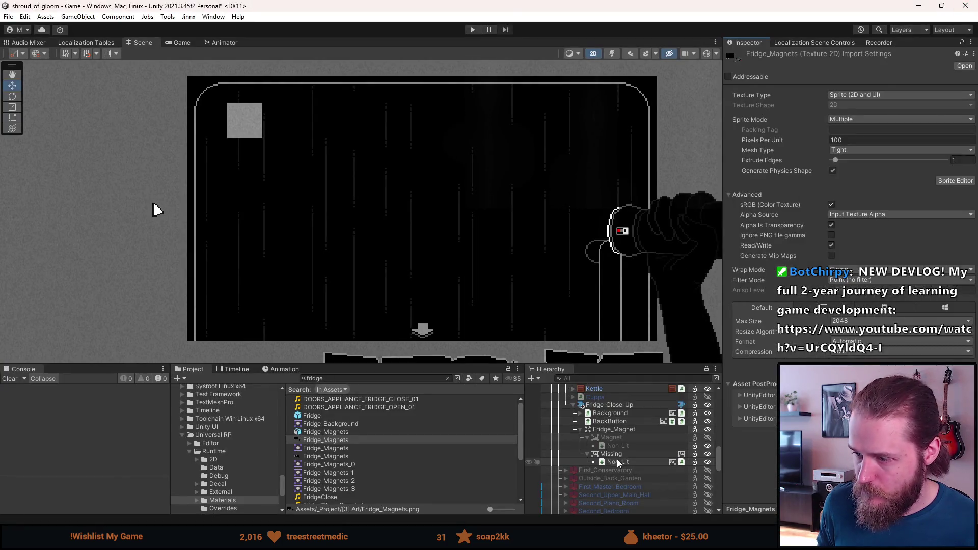
{"action": "left_click", "coordinate": [637, 454]}
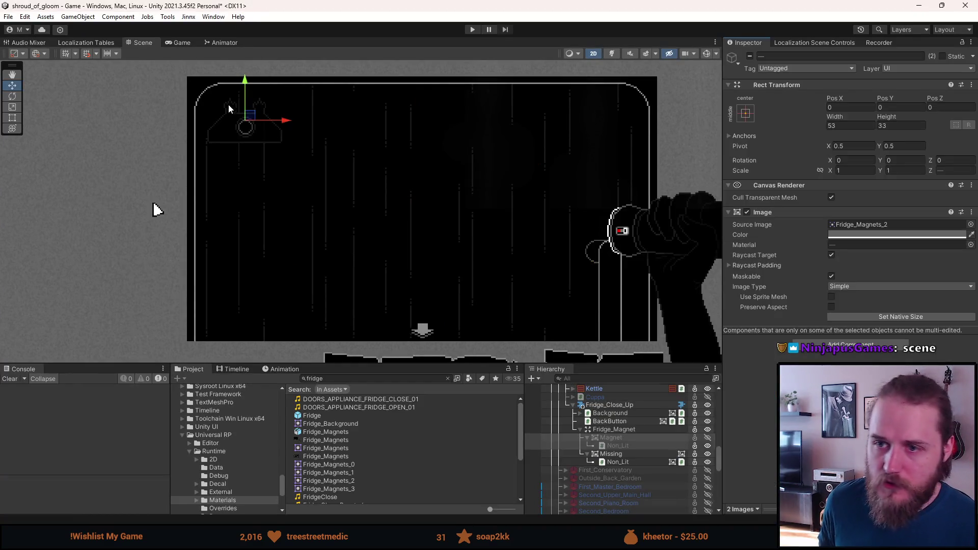
{"action": "scroll", "coordinate": [228, 109], "scroll_direction": "up", "scroll_amount": 5}
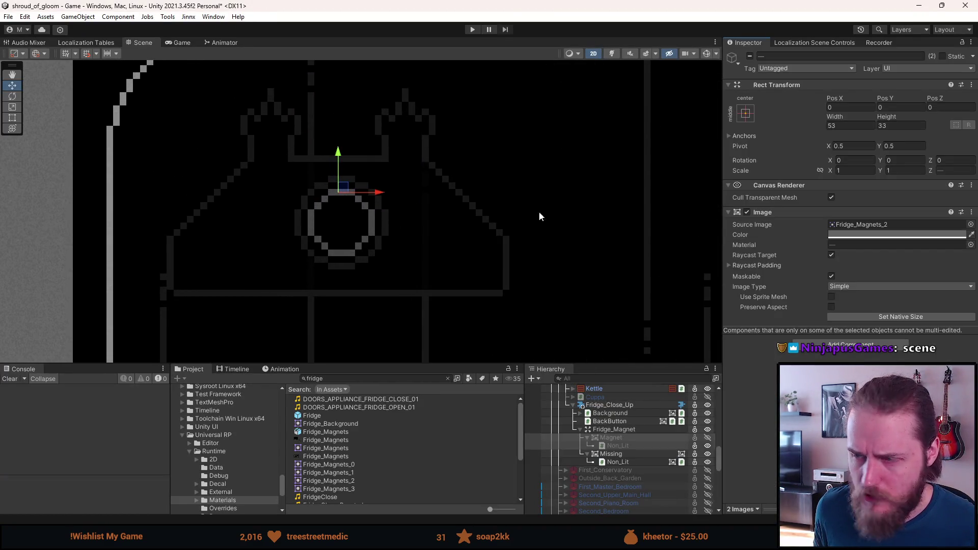
Step: Select Fridge_Magnet and enter 60.5 as its Rect Transform Pos Y
{"action": "left_click", "coordinate": [628, 453]}
{"action": "left_click", "coordinate": [625, 460]}
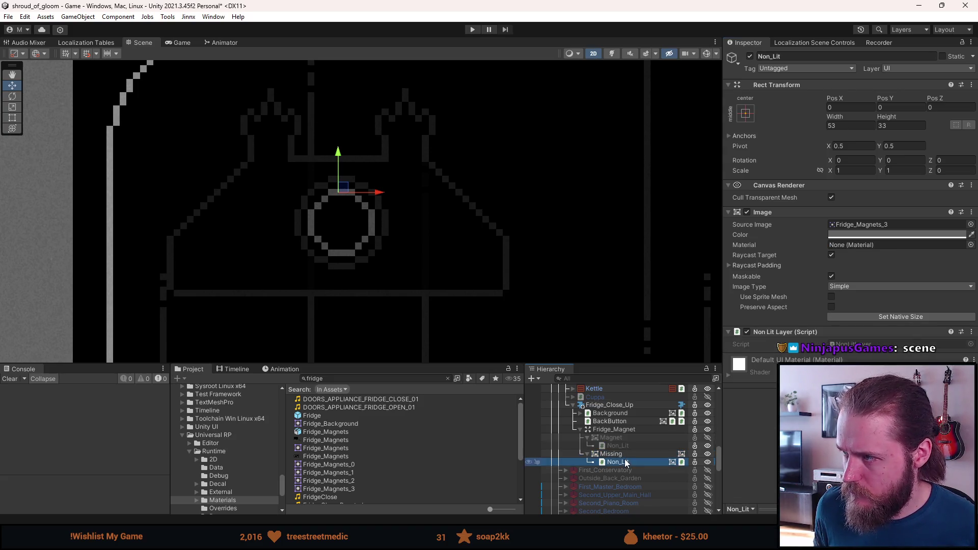
{"action": "left_click", "coordinate": [619, 431]}
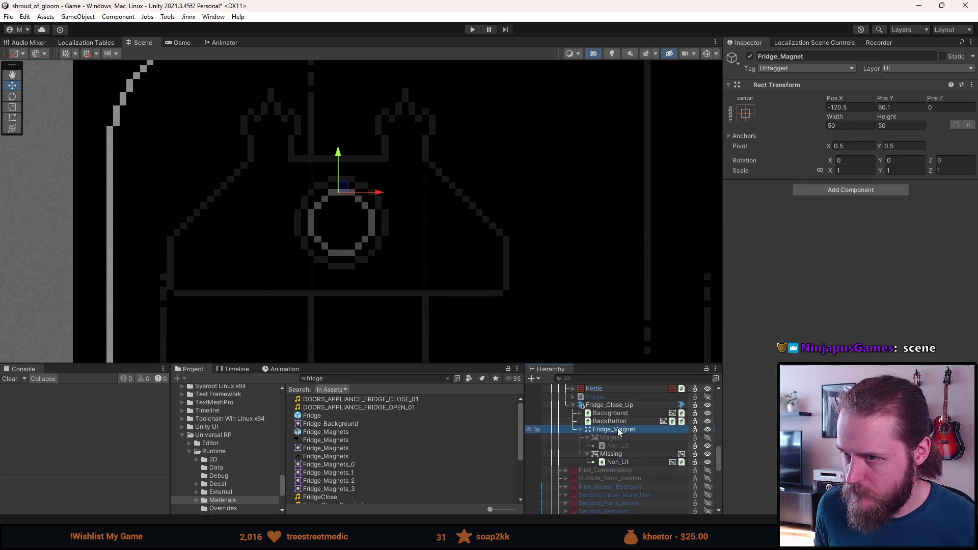
{"action": "left_click", "coordinate": [843, 108]}
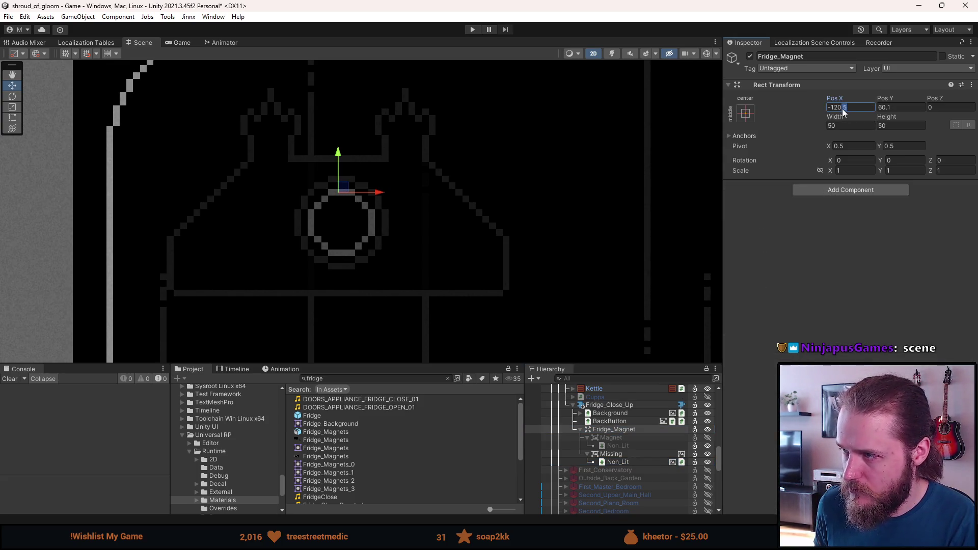
{"action": "left_click", "coordinate": [883, 108]}
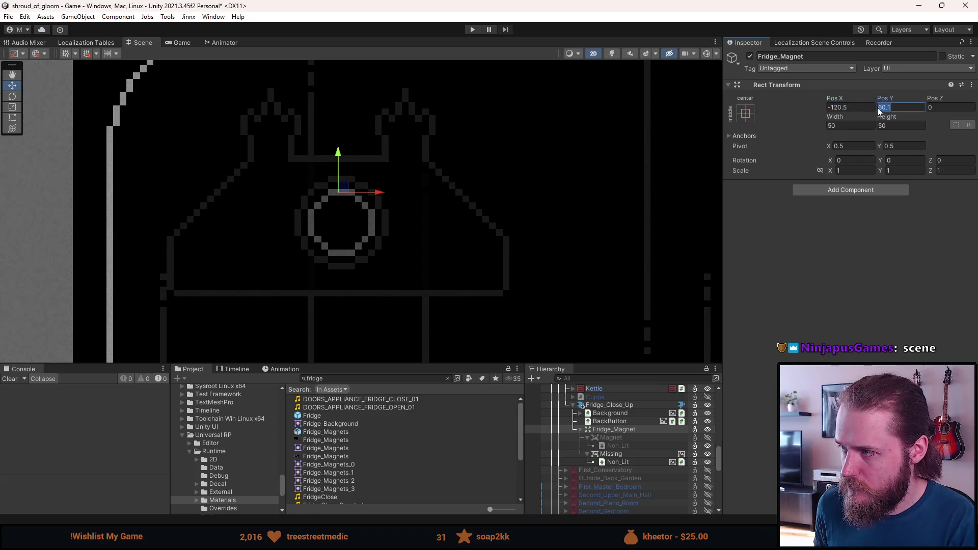
{"action": "type", "text": "60"}
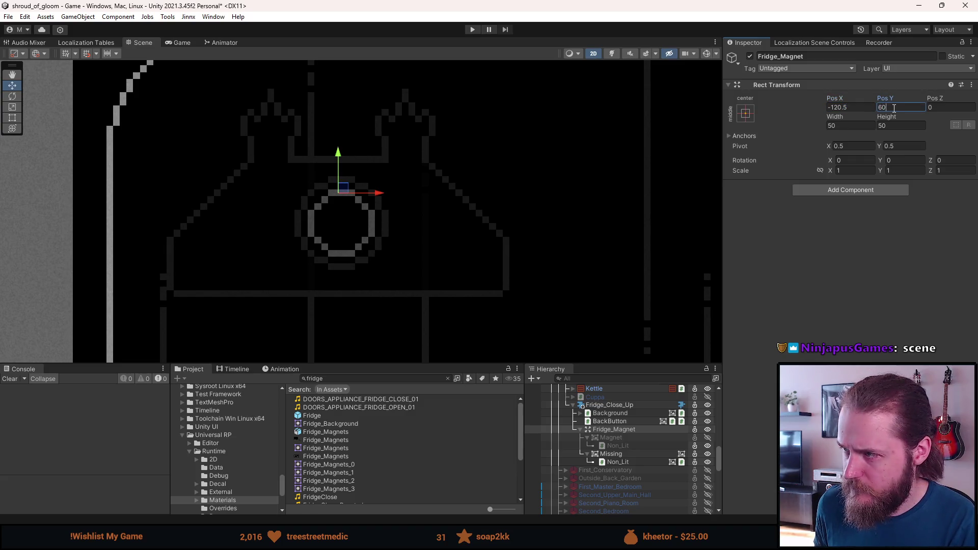
{"action": "type", "text": ",5"}
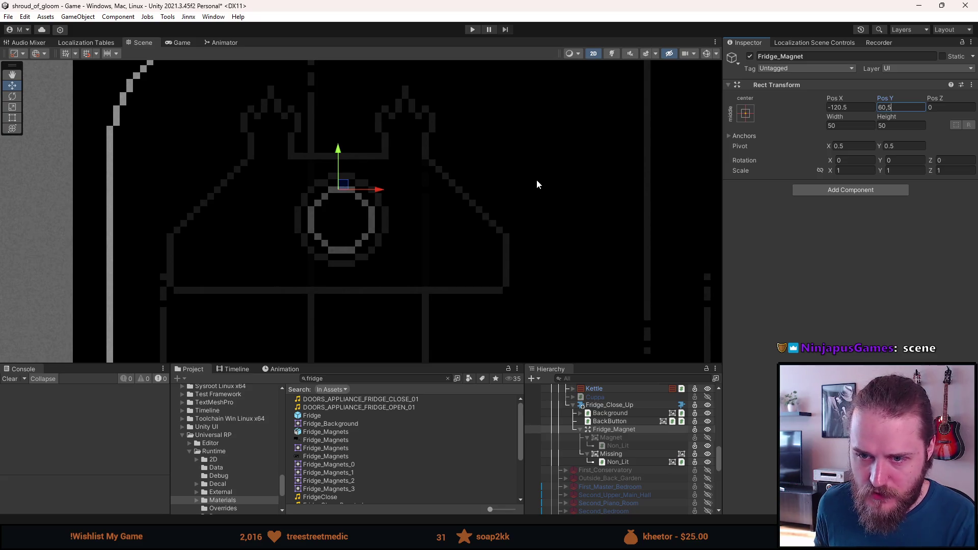
{"action": "scroll", "coordinate": [538, 185], "scroll_direction": "down", "scroll_amount": 5}
{"action": "left_click_drag", "start_coordinate": [510, 205], "coordinate": [336, 170]}
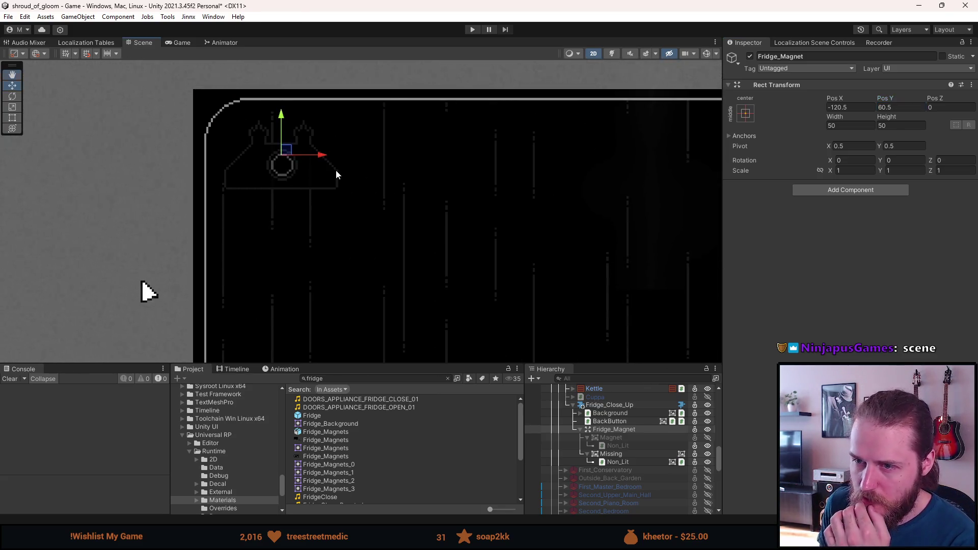
{"action": "left_click", "coordinate": [135, 172]}
Step: Hide the Missing magnet to reveal the London sign and collapse its children
{"action": "scroll", "coordinate": [131, 170], "scroll_direction": "down", "scroll_amount": 3}
{"action": "left_click_drag", "start_coordinate": [152, 204], "coordinate": [190, 187]}
{"action": "key", "text": "w"}
{"action": "scroll", "coordinate": [210, 137], "scroll_direction": "up", "scroll_amount": 4}
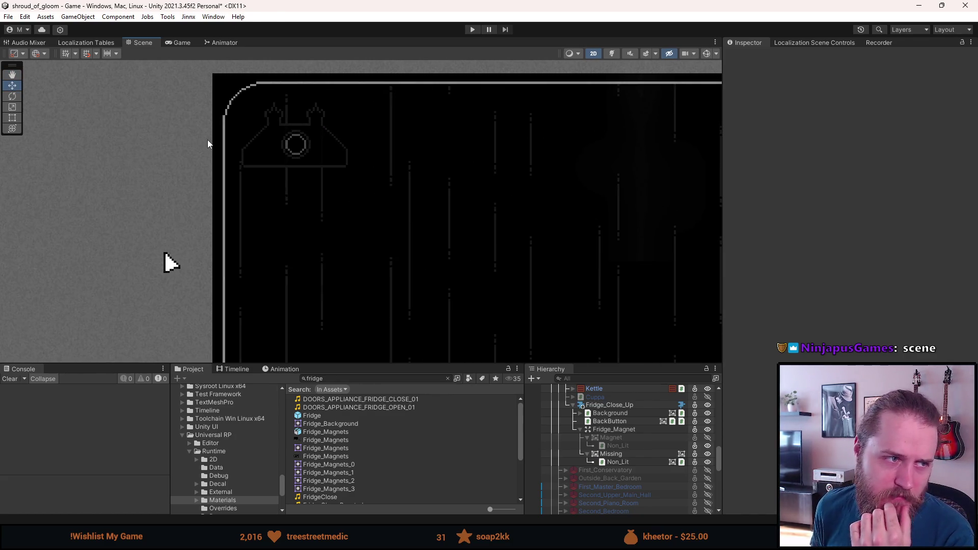
{"action": "scroll", "coordinate": [207, 139], "scroll_direction": "up", "scroll_amount": 2}
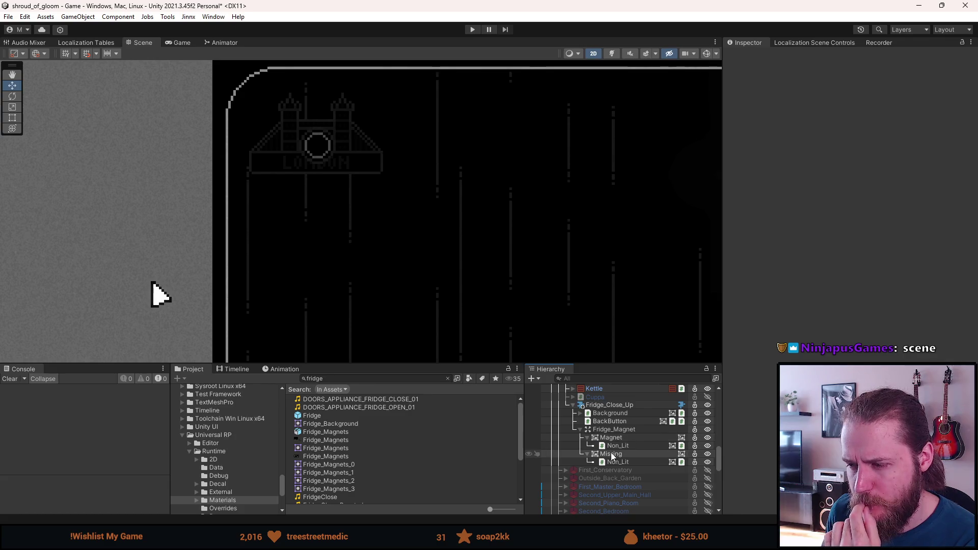
{"action": "key", "text": "alt+shift+a"}
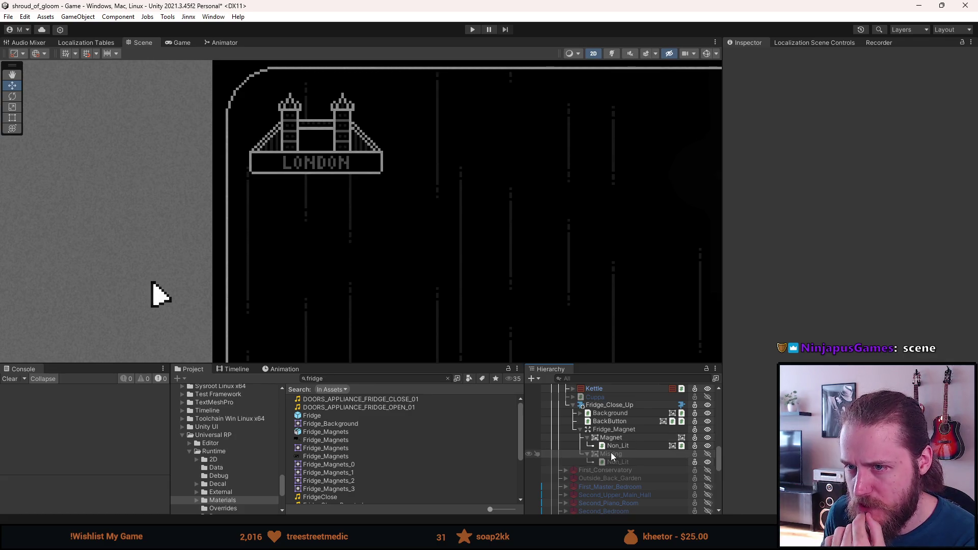
{"action": "left_click", "coordinate": [611, 454]}
{"action": "left_click", "coordinate": [587, 454]}
Step: Move Missing above Magnet under Fridge_Magnet, making Missing active and Magnet hidden
{"action": "left_click_drag", "start_coordinate": [613, 452], "coordinate": [614, 435]}
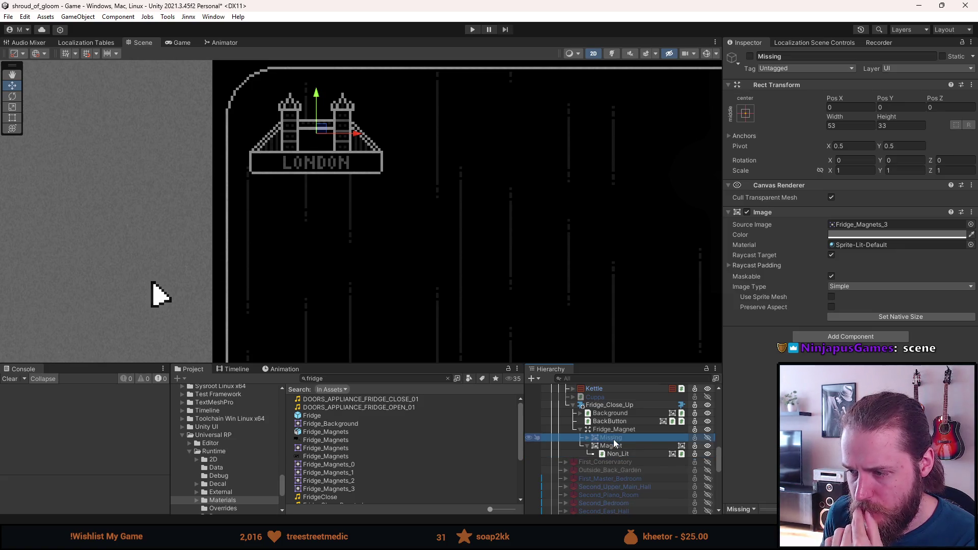
{"action": "key", "text": "alt+shift+a"}
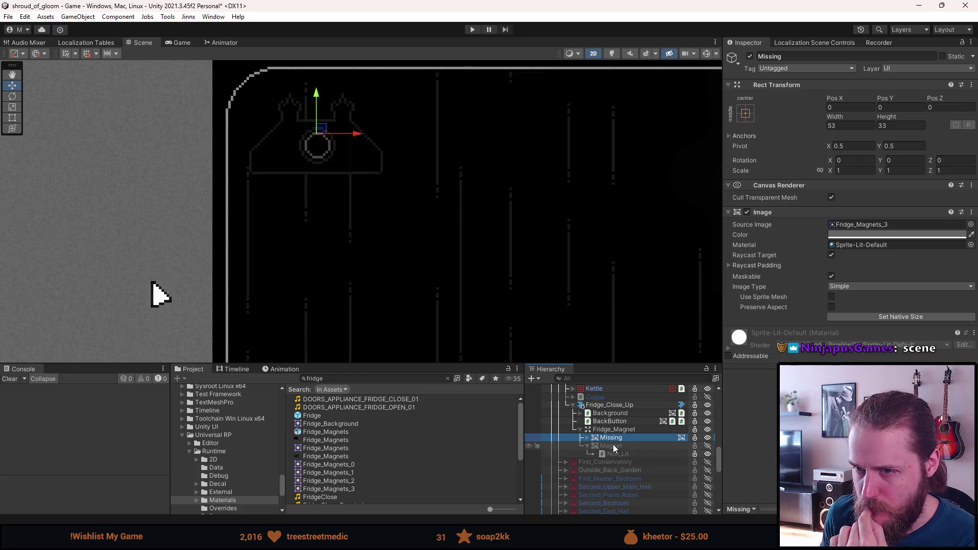
{"action": "scroll", "coordinate": [520, 280], "scroll_direction": "down", "scroll_amount": 6}
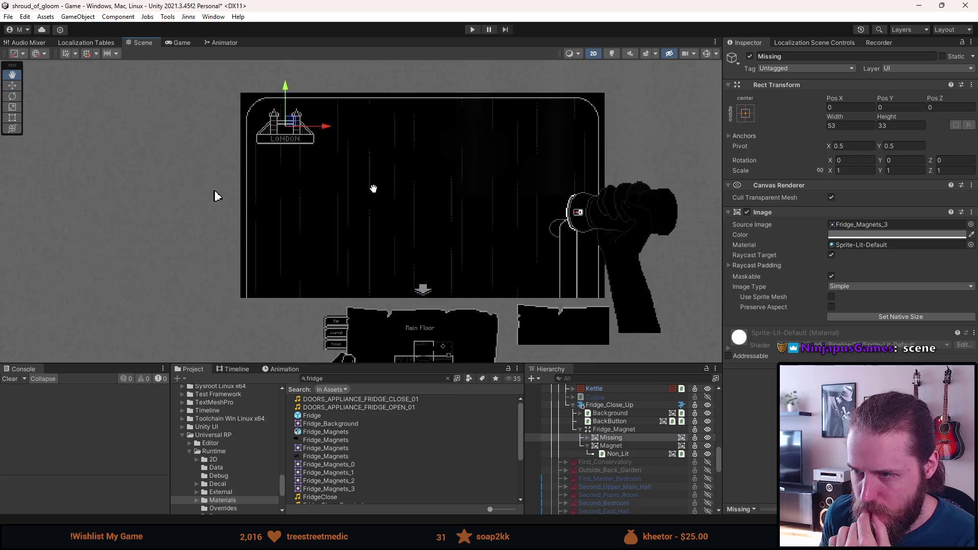
{"action": "scroll", "coordinate": [400, 199], "scroll_direction": "up", "scroll_amount": 2}
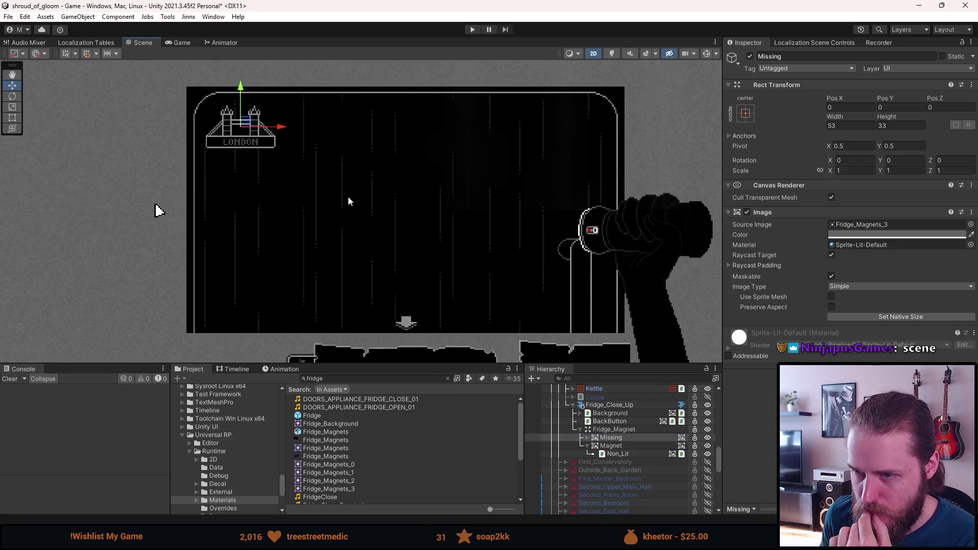
{"action": "left_click", "coordinate": [628, 441]}
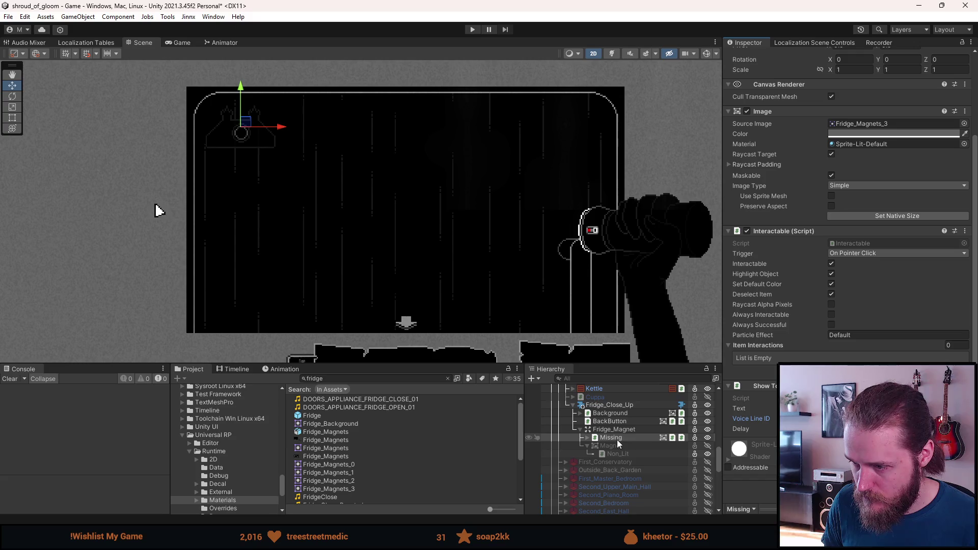
Step: Create an empty child under Missing and rename it Magnet_Interactions
{"action": "right_click", "coordinate": [616, 439]}
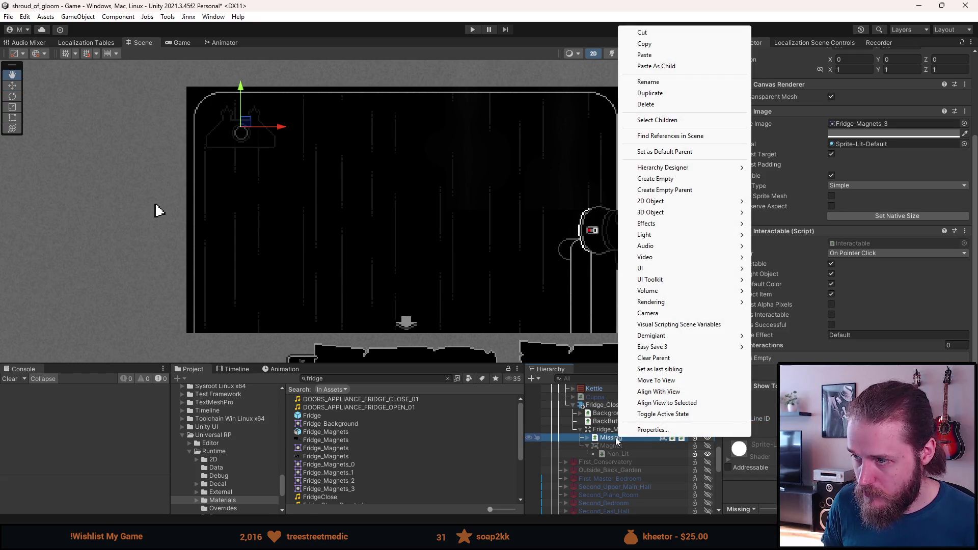
{"action": "left_click", "coordinate": [701, 179]}
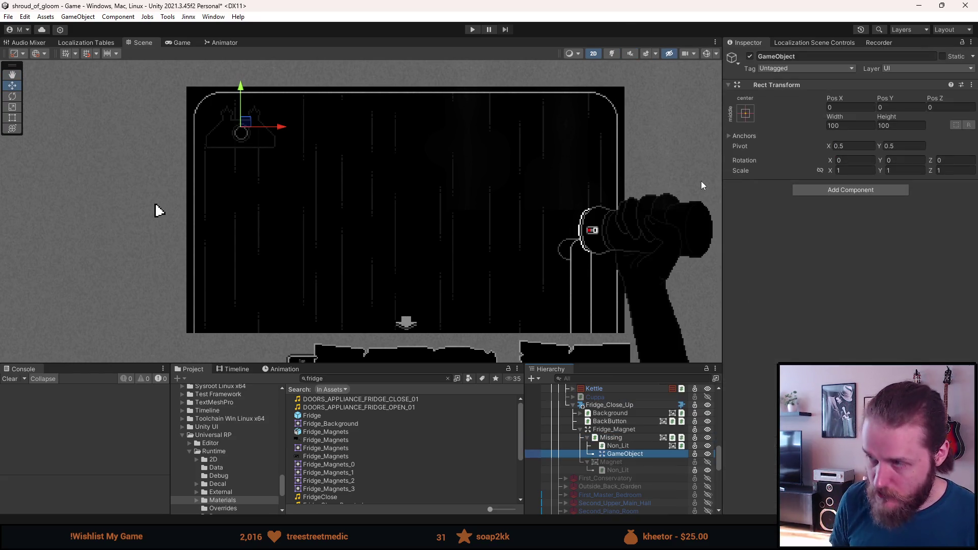
{"action": "left_click", "coordinate": [795, 56]}
{"action": "type", "text": "Magn"}
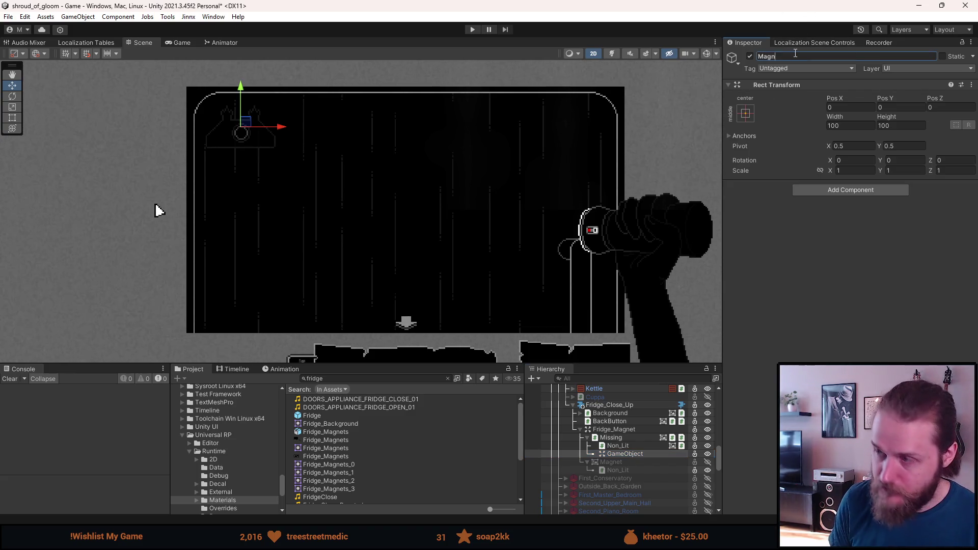
{"action": "type", "text": "et_Interactions"}
{"action": "key", "text": "Return"}
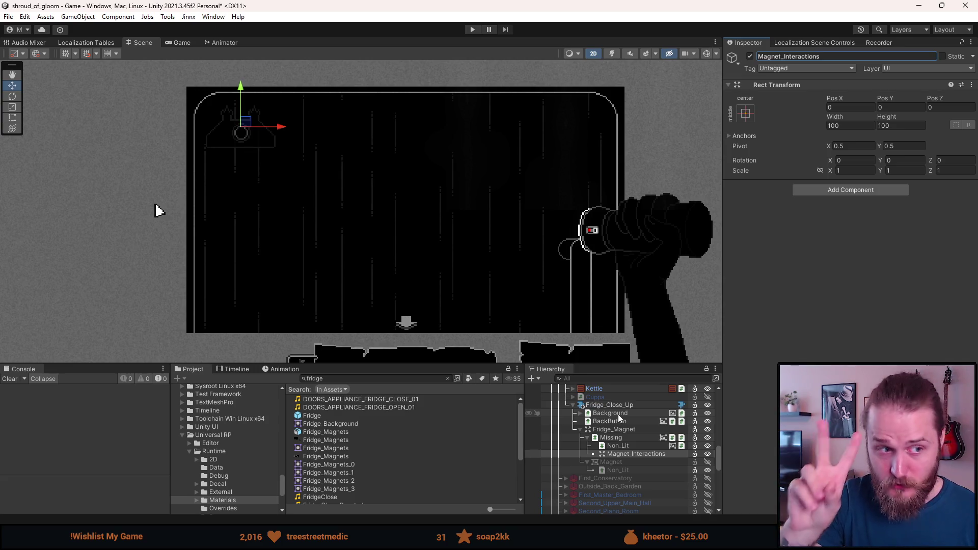
{"action": "left_click", "coordinate": [619, 446]}
{"action": "left_click", "coordinate": [624, 454]}
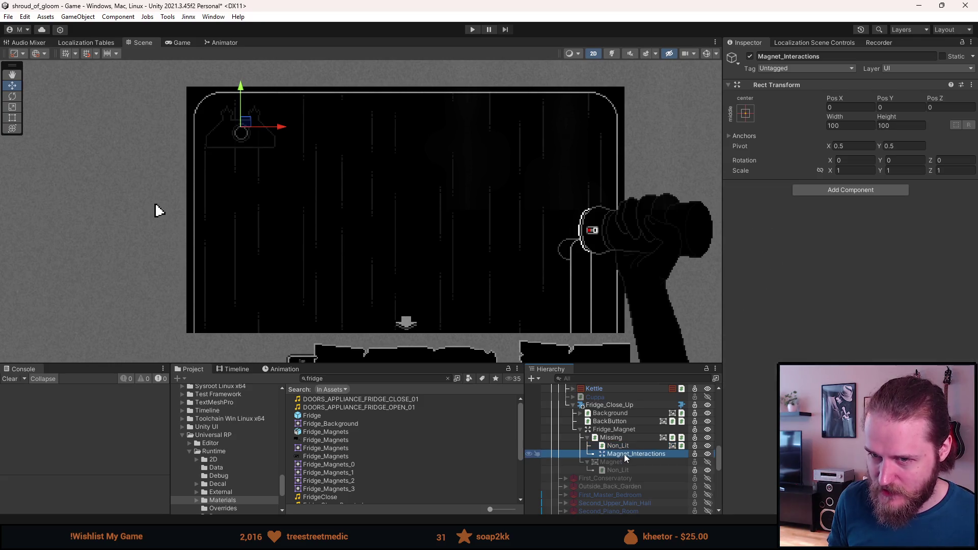
{"action": "scroll", "coordinate": [261, 114], "scroll_direction": "up", "scroll_amount": 2}
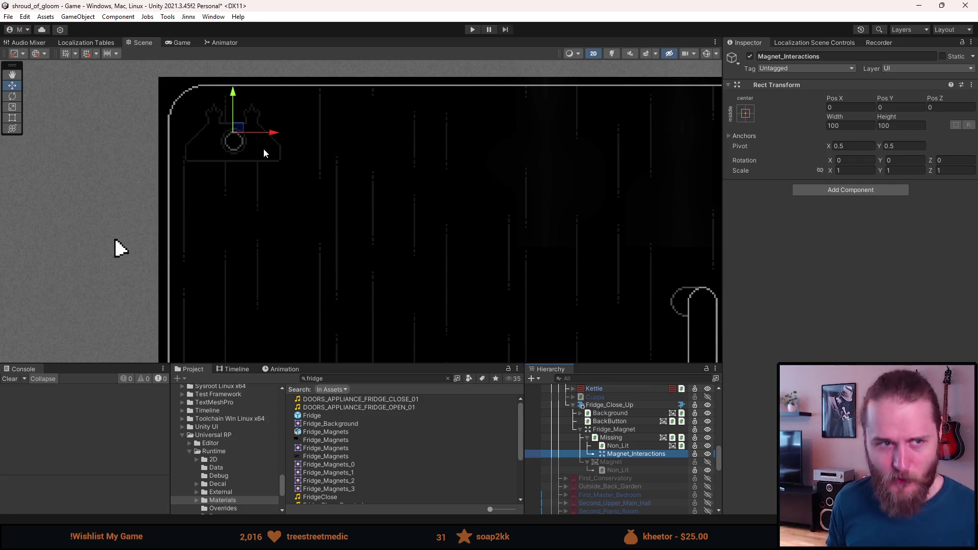
{"action": "left_click", "coordinate": [625, 448]}
{"action": "left_click", "coordinate": [625, 453]}
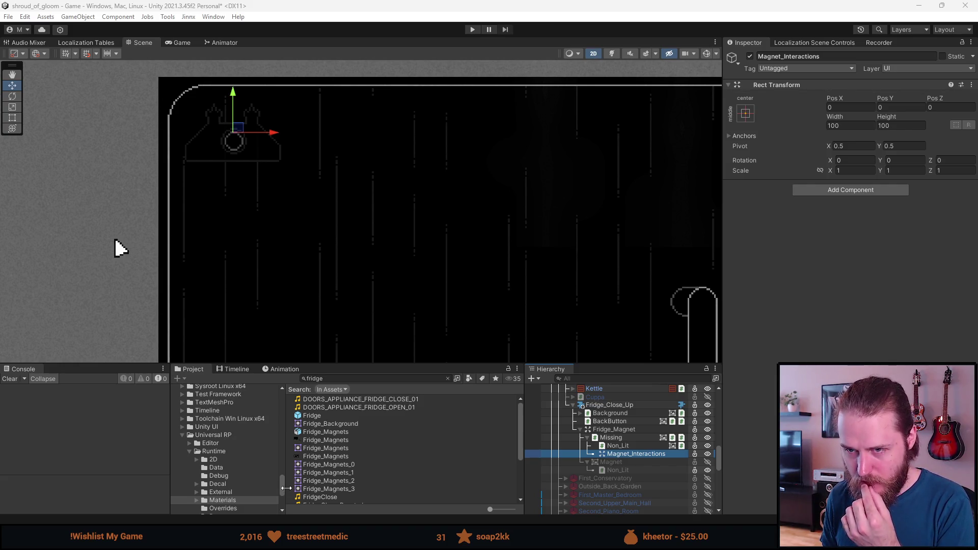
{"action": "scroll", "coordinate": [307, 282], "scroll_direction": "down", "scroll_amount": 1}
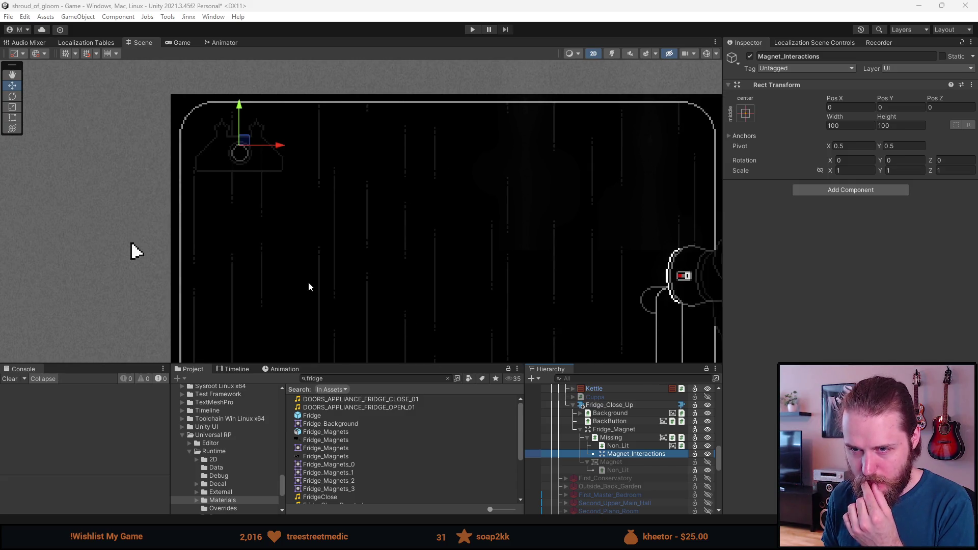
{"action": "scroll", "coordinate": [271, 277], "scroll_direction": "up", "scroll_amount": 1}
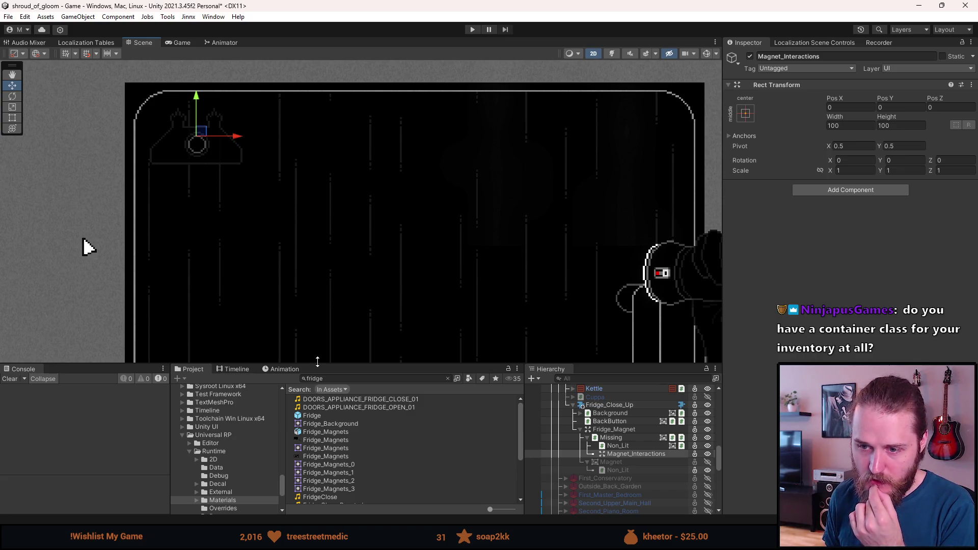
{"action": "left_click_drag", "start_coordinate": [353, 271], "coordinate": [302, 265]}
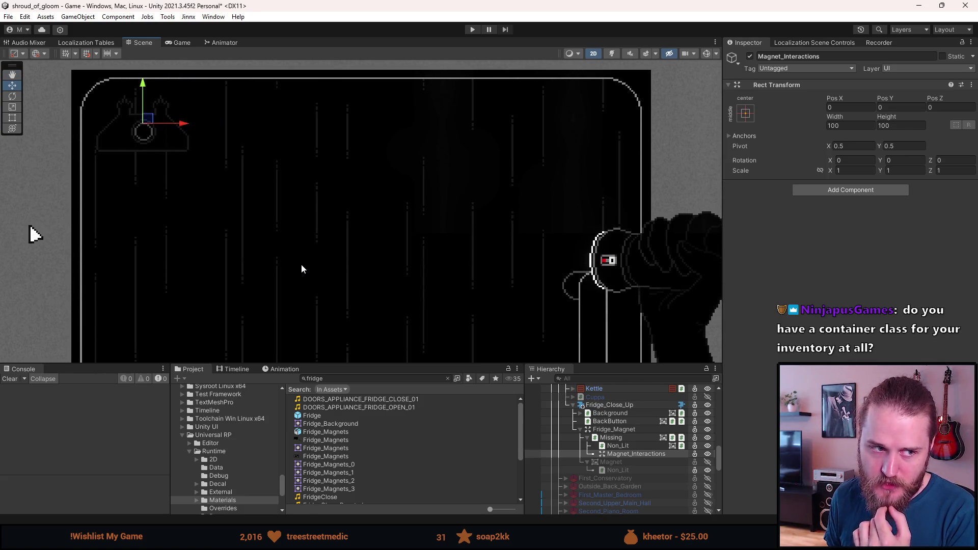
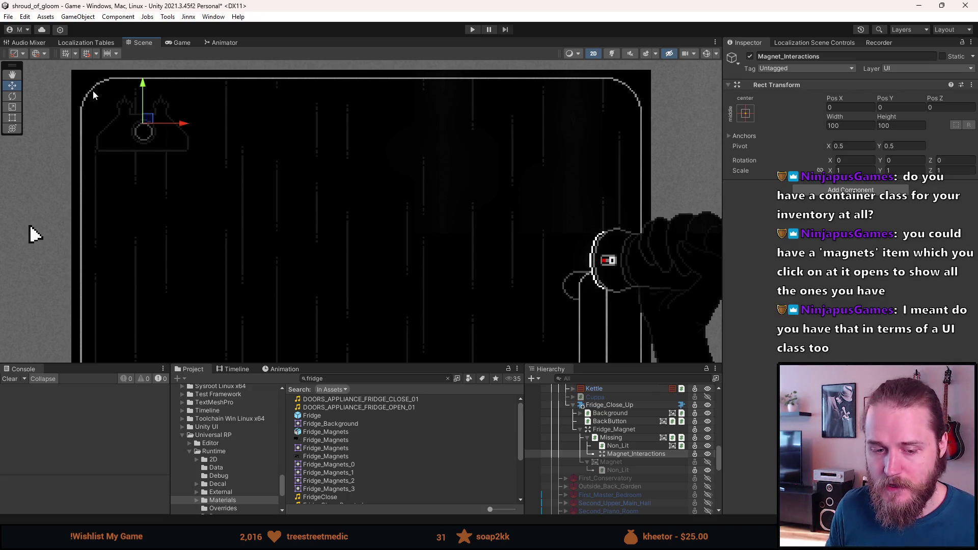
Step: Pan and zoom around the fridge close-up to inspect it, then scroll down to the Main Floor map
{"action": "scroll", "coordinate": [81, 72], "scroll_direction": "up", "scroll_amount": 5}
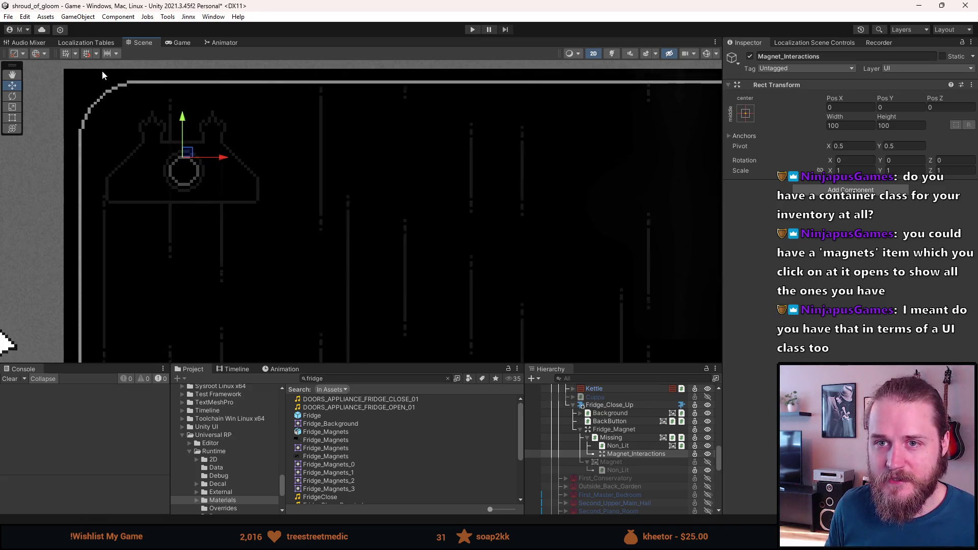
{"action": "scroll", "coordinate": [121, 185], "scroll_direction": "down", "scroll_amount": 2}
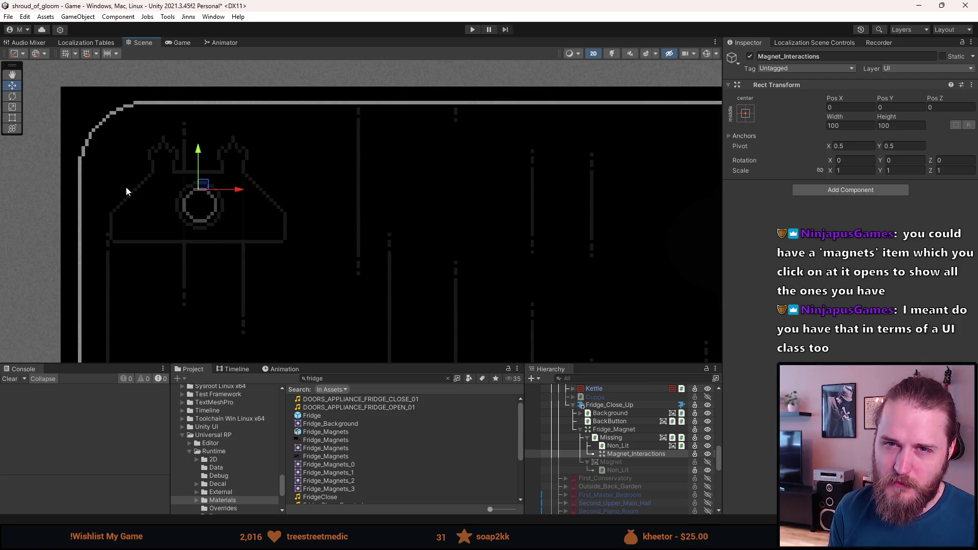
{"action": "scroll", "coordinate": [258, 270], "scroll_direction": "down", "scroll_amount": 3}
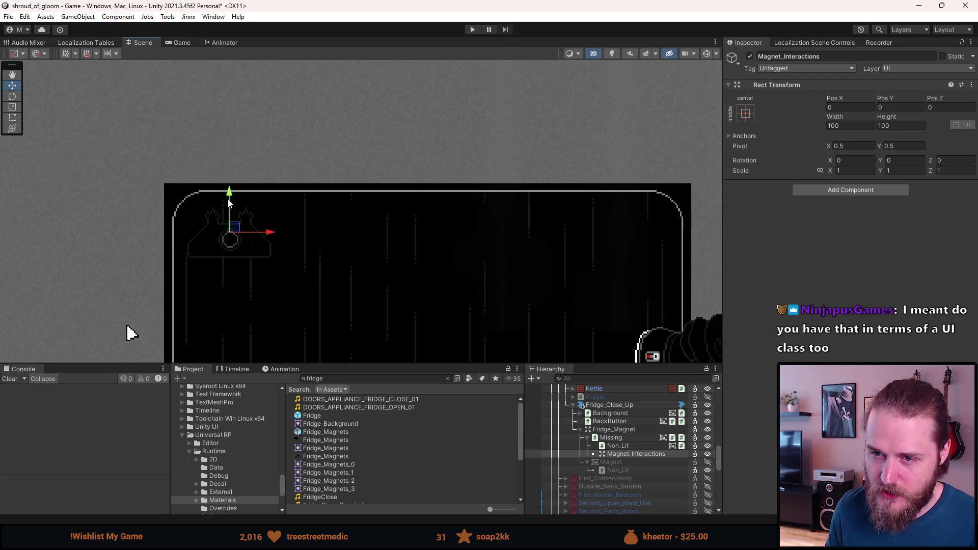
{"action": "mouse_move", "coordinate": [447, 277]}
{"action": "left_mouse_down"}
{"action": "mouse_move", "coordinate": [380, 170]}
{"action": "mouse_move", "coordinate": [385, 144]}
{"action": "left_mouse_up"}
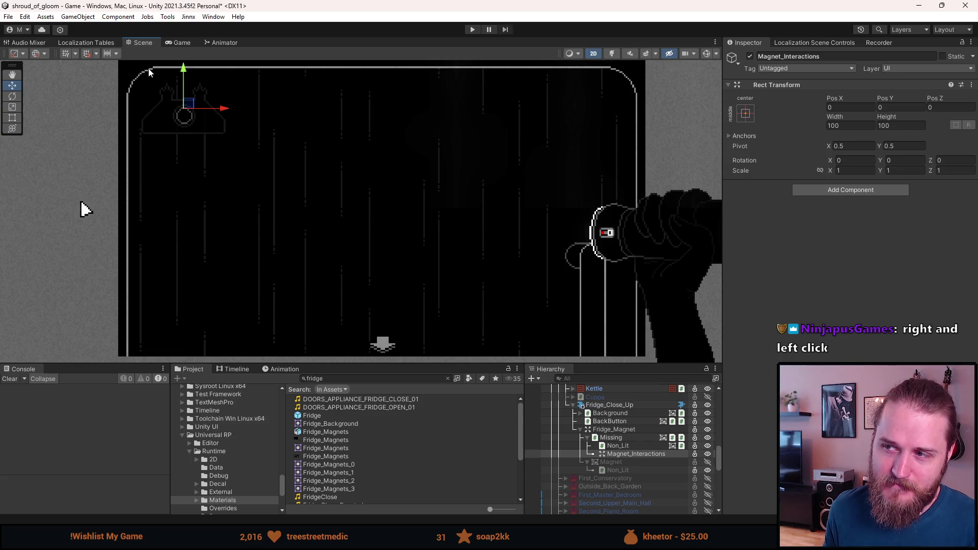
{"action": "left_click_drag", "start_coordinate": [183, 118], "coordinate": [211, 159]}
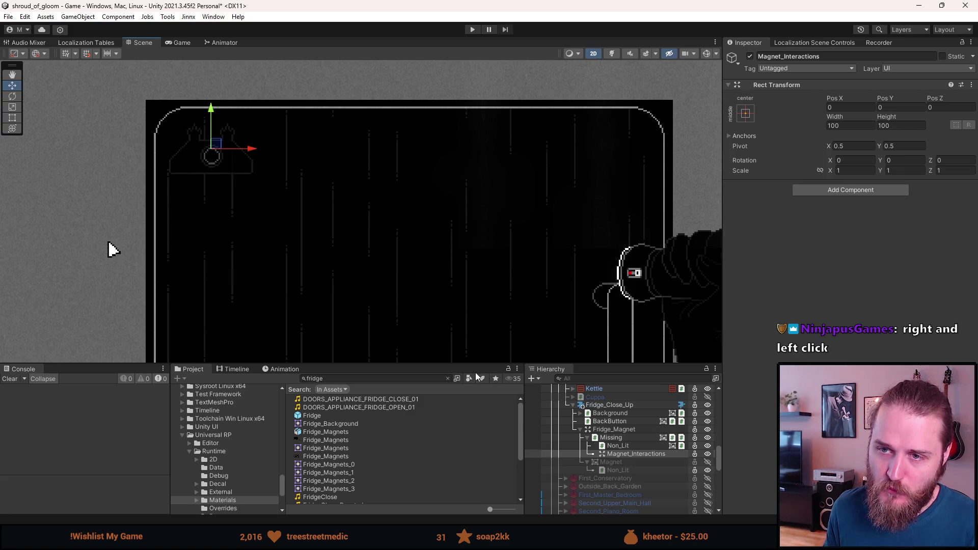
{"action": "left_click_drag", "start_coordinate": [431, 350], "coordinate": [367, 247]}
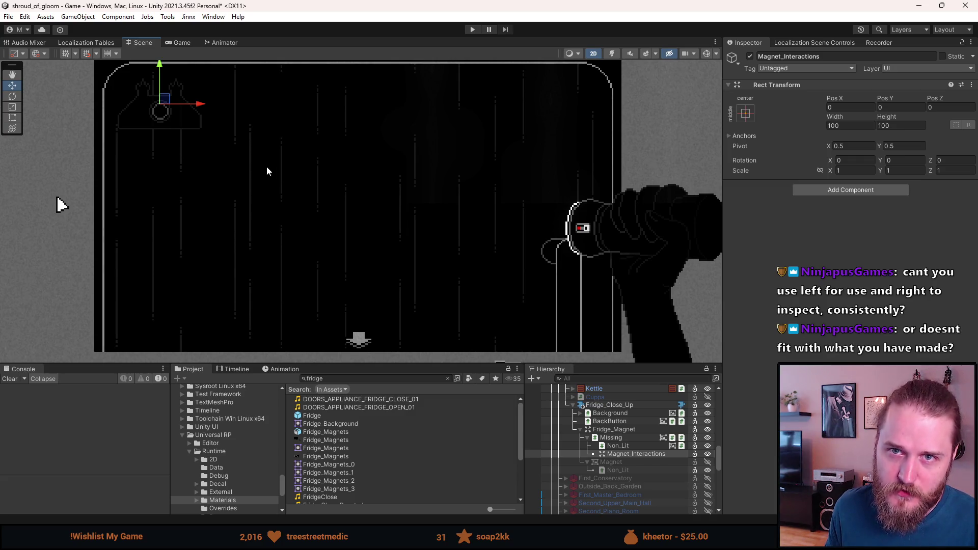
{"action": "left_click_drag", "start_coordinate": [266, 162], "coordinate": [295, 210]}
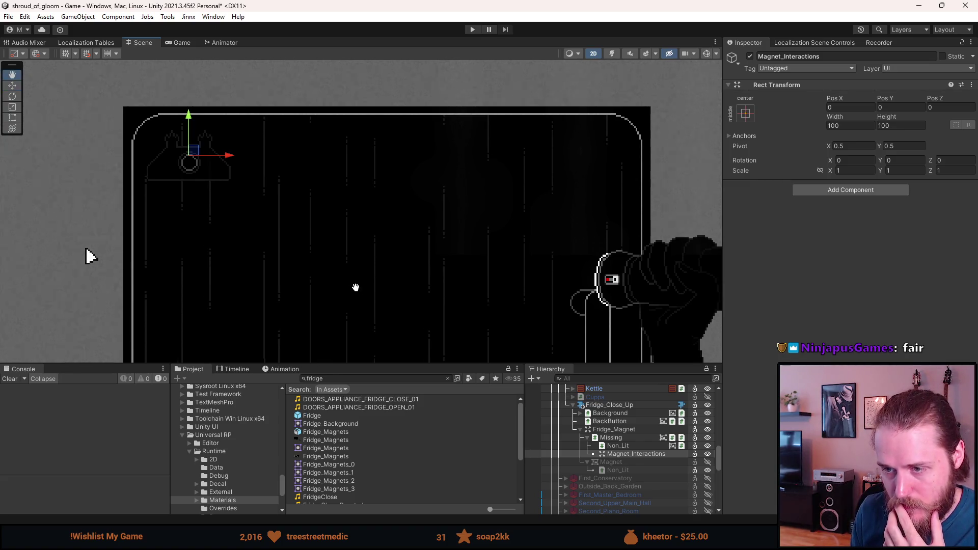
{"action": "scroll", "coordinate": [363, 298], "scroll_direction": "down", "scroll_amount": 5}
{"action": "scroll", "coordinate": [274, 175], "scroll_direction": "up", "scroll_amount": 1}
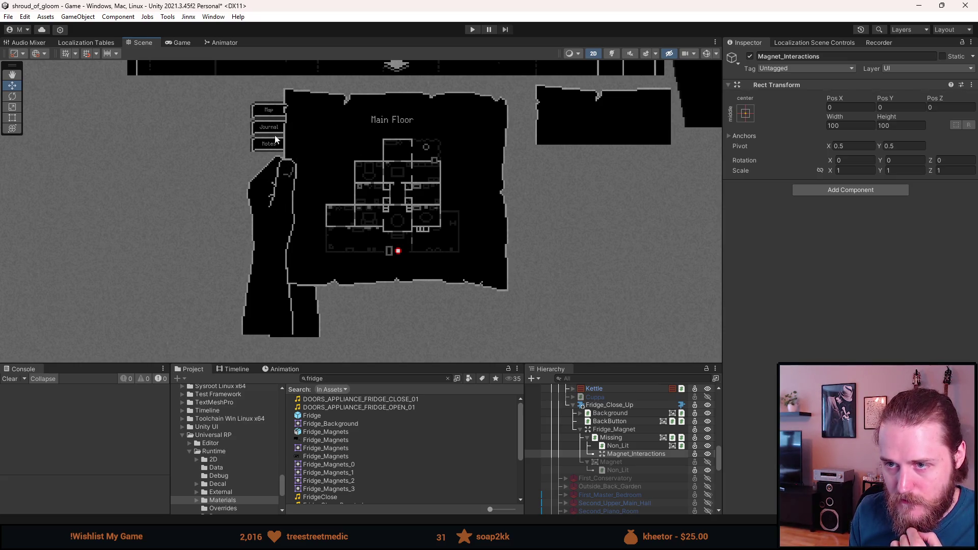
Step: Switch to the Move tool (W) and pan from the Main Floor map back up to the fridge close-up
{"action": "mouse_move", "coordinate": [340, 151]}
{"action": "left_mouse_down"}
{"action": "mouse_move", "coordinate": [326, 153]}
{"action": "mouse_move", "coordinate": [303, 253]}
{"action": "mouse_move", "coordinate": [264, 156]}
{"action": "mouse_move", "coordinate": [326, 111]}
{"action": "left_mouse_up"}
{"action": "key", "text": "w"}
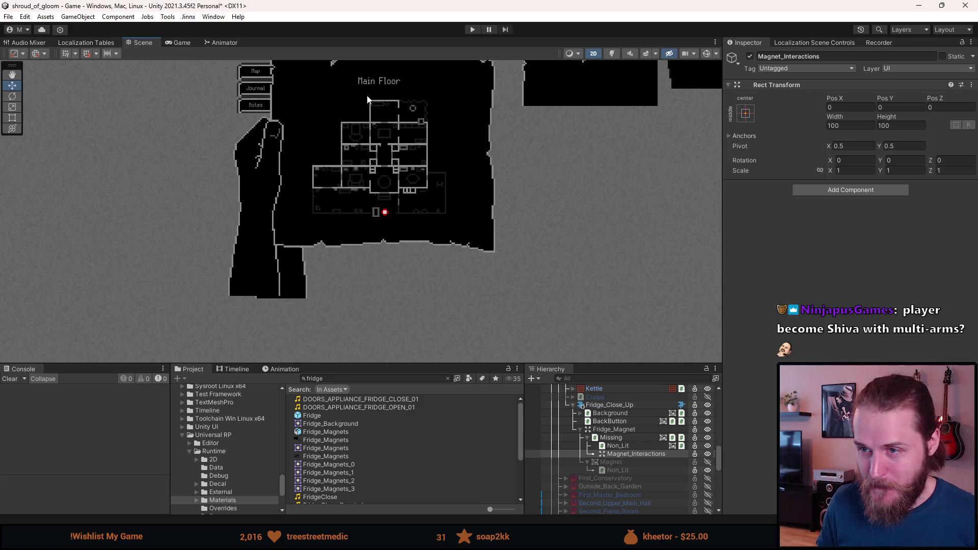
{"action": "left_click_drag", "start_coordinate": [366, 97], "coordinate": [376, 250]}
{"action": "left_click_drag", "start_coordinate": [356, 123], "coordinate": [365, 316]}
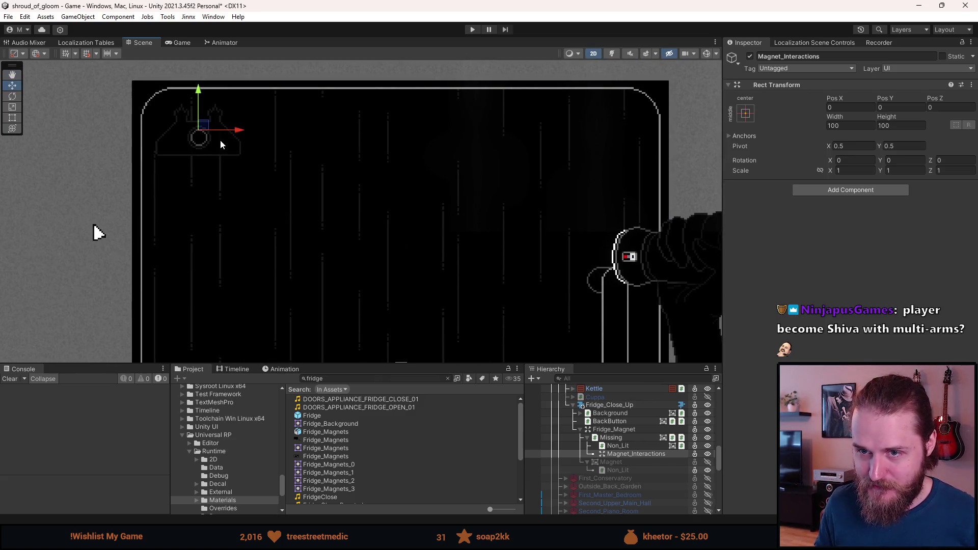
Step: Add a Switch Objects On Click component to Magnet_Interactions
{"action": "scroll", "coordinate": [191, 103], "scroll_direction": "up", "scroll_amount": 2}
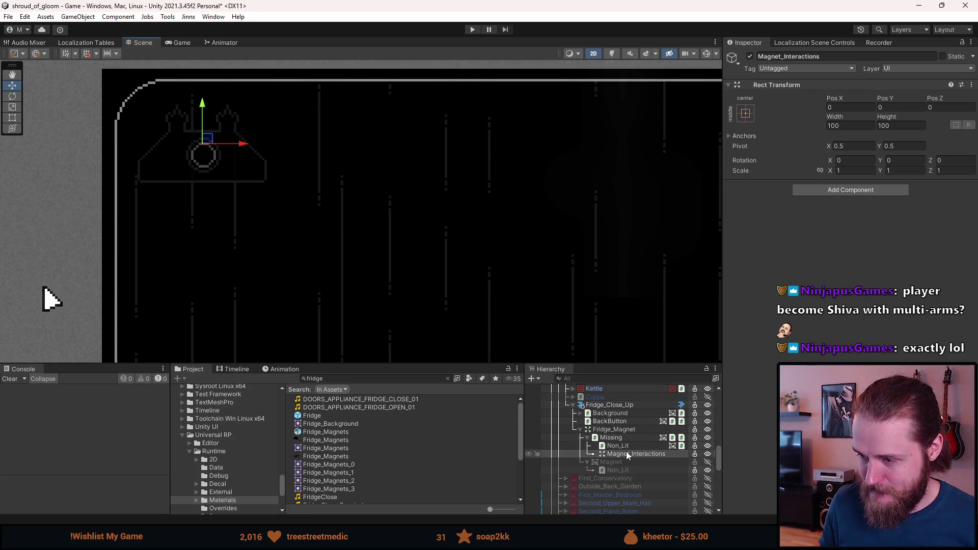
{"action": "left_click", "coordinate": [816, 188]}
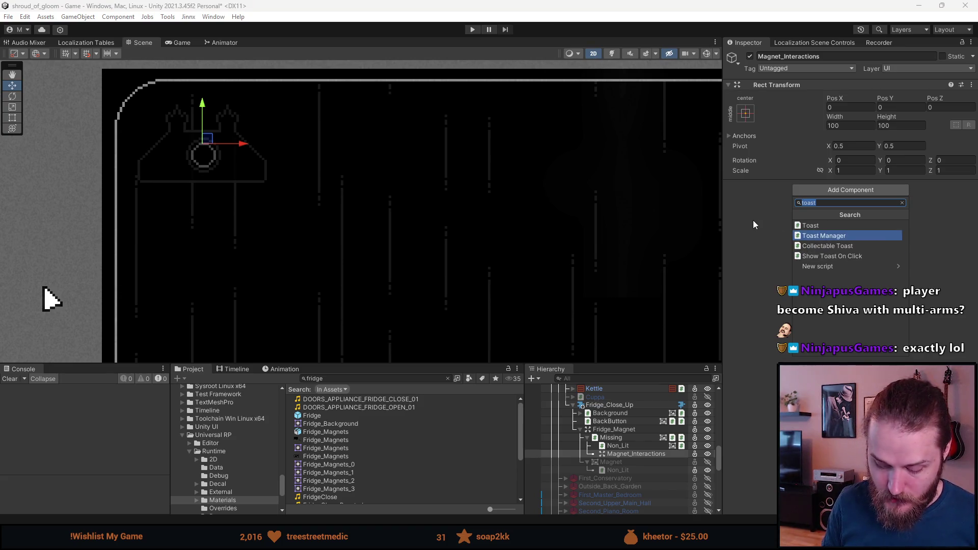
{"action": "type", "text": "switch"}
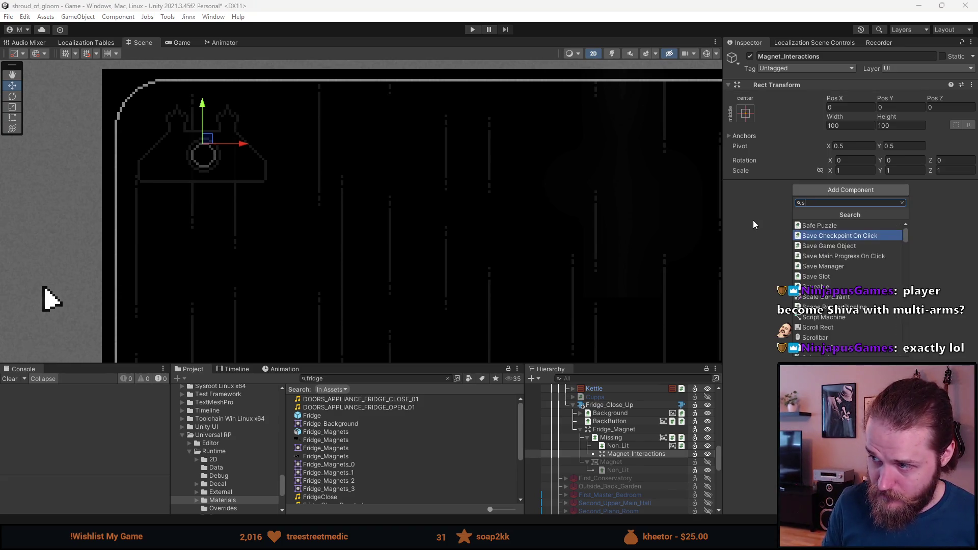
{"action": "key", "text": "Down"}
{"action": "key", "text": "Return"}
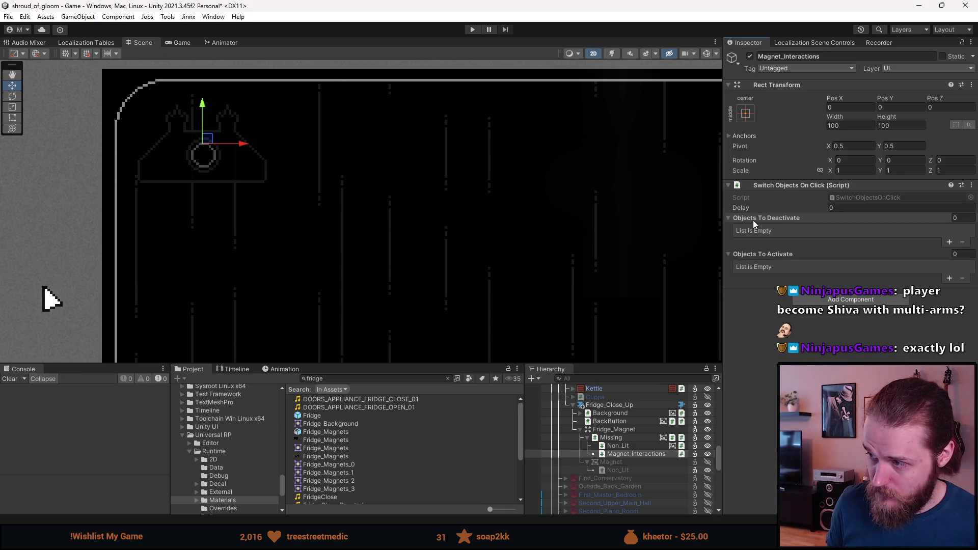
Step: Add a Play Sounds On Click component and start a new entry in its Sounds list
{"action": "key", "text": "ctrl+shift+a"}
{"action": "type", "text": "sound"}
{"action": "key", "text": "Return"}
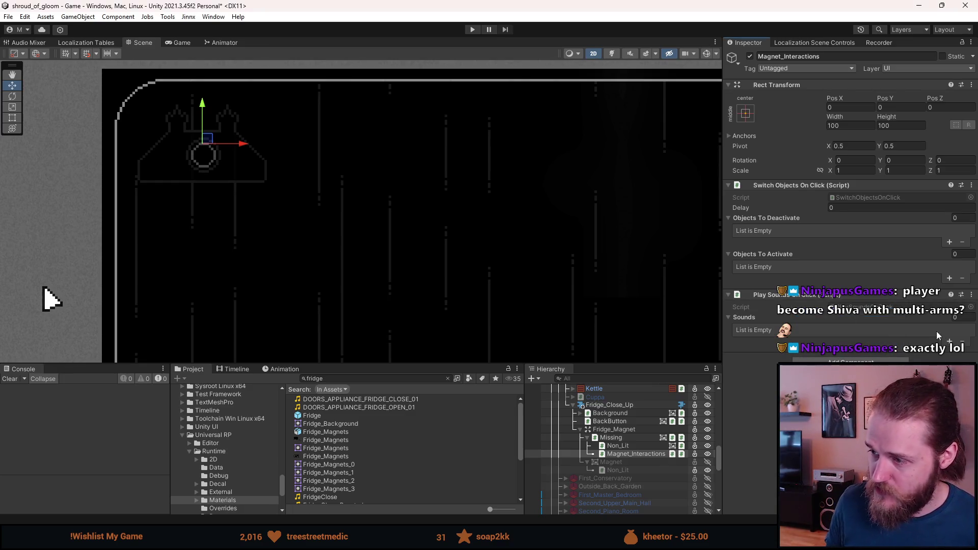
{"action": "left_click", "coordinate": [951, 341]}
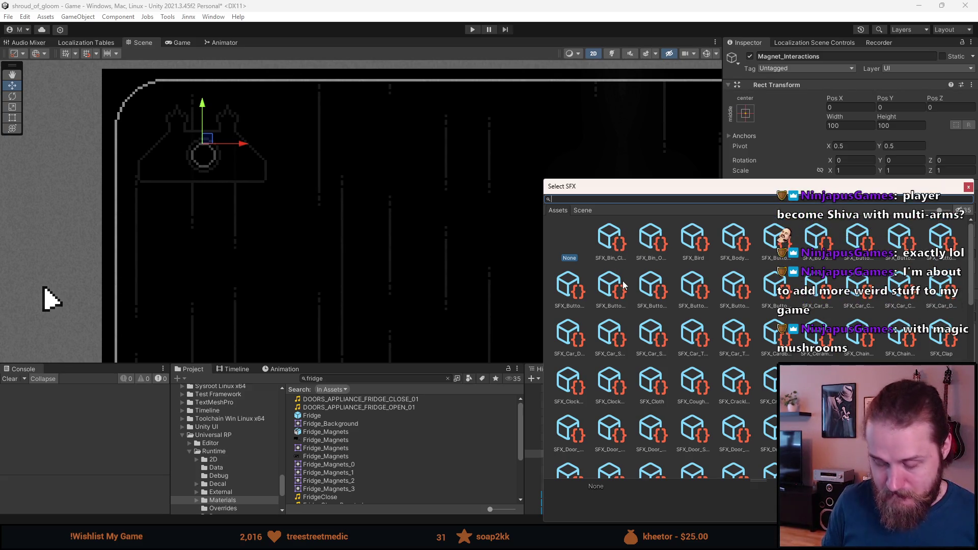
Step: Assign SFX_Metal_Knock to Element 0 and SFX_Metal_Rattle to Element 1
{"action": "type", "text": "metal"}
{"action": "left_click", "coordinate": [628, 252]}
{"action": "key", "text": "Right"}
{"action": "key", "text": "Right"}
{"action": "key", "text": "Right"}
{"action": "key", "text": "Right"}
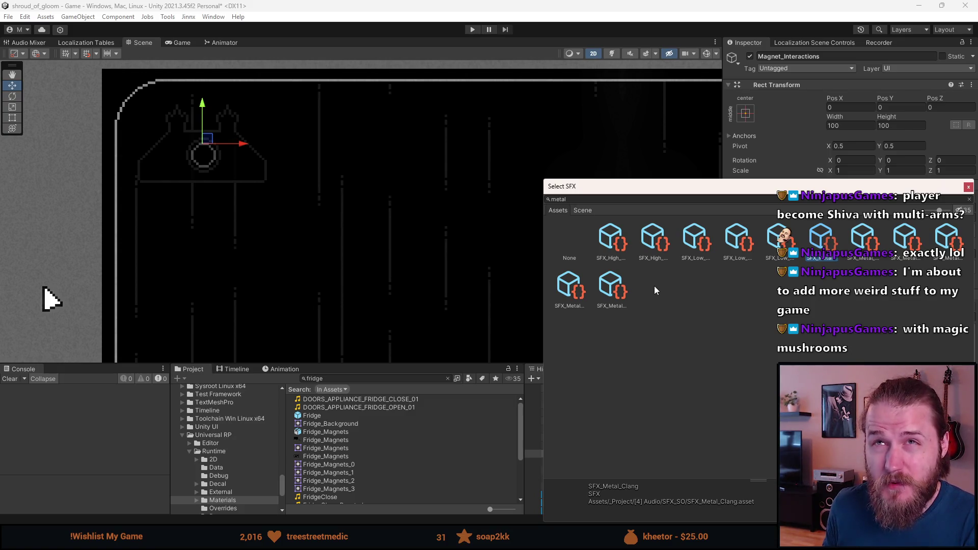
{"action": "key", "text": "Right"}
{"action": "key", "text": "Right"}
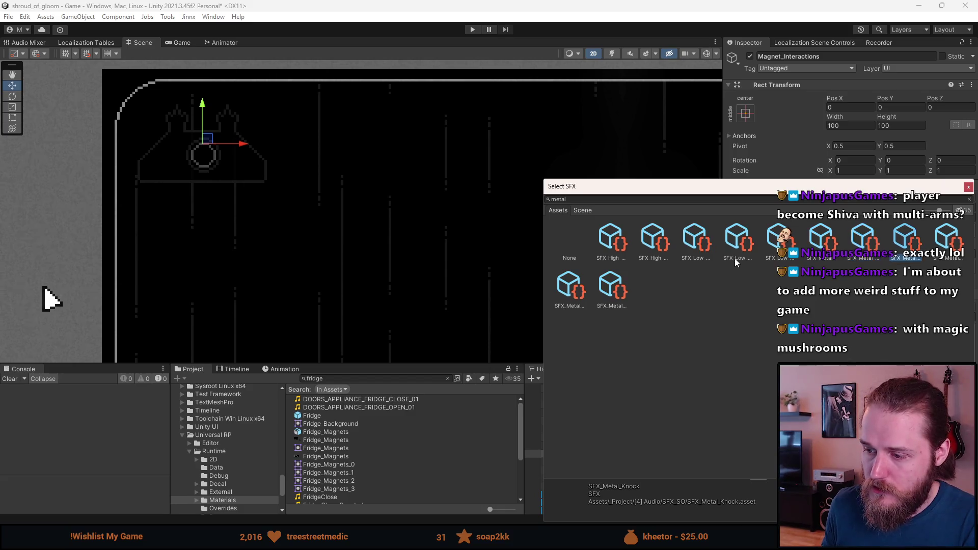
{"action": "key", "text": "Right"}
{"action": "key", "text": "Right"}
{"action": "key", "text": "Right"}
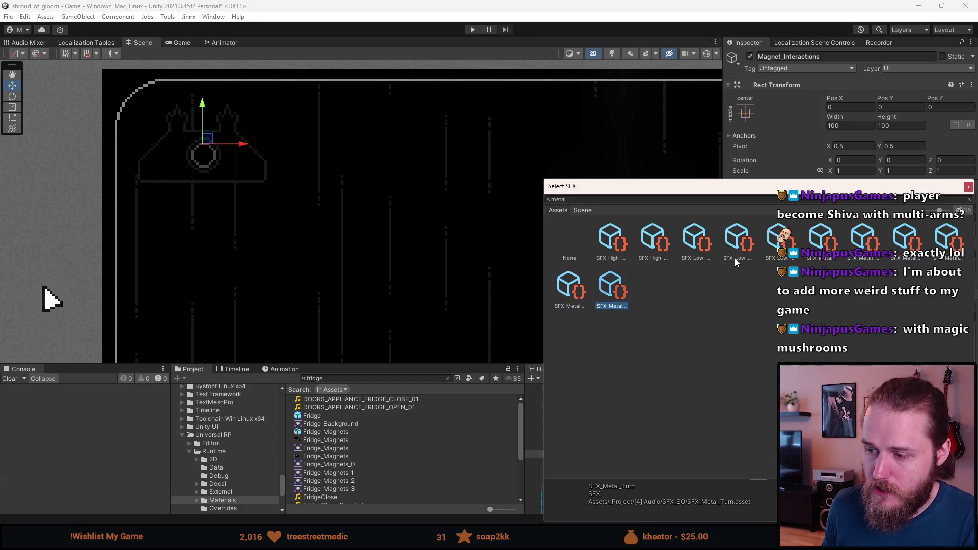
{"action": "key", "text": "Left"}
{"action": "key", "text": "Left"}
{"action": "key", "text": "Left"}
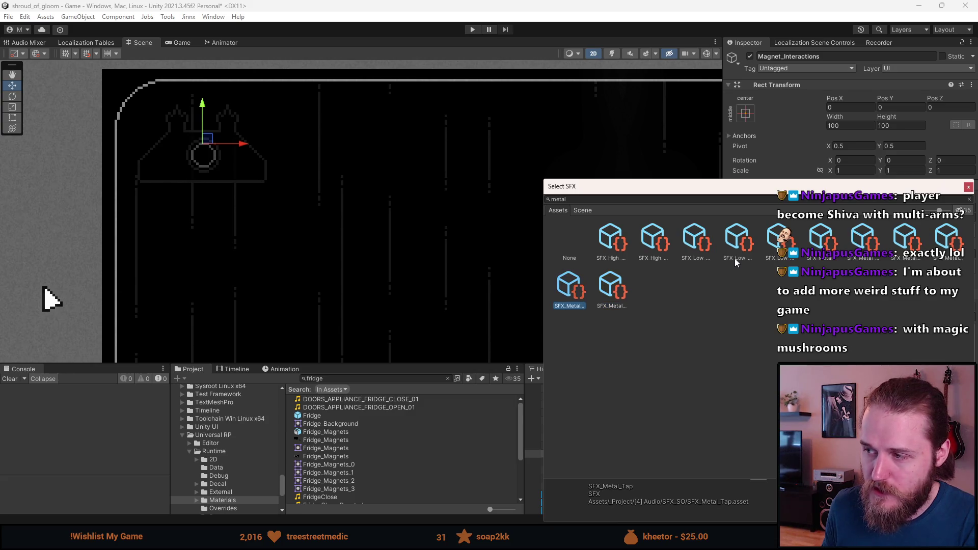
{"action": "key", "text": "Right"}
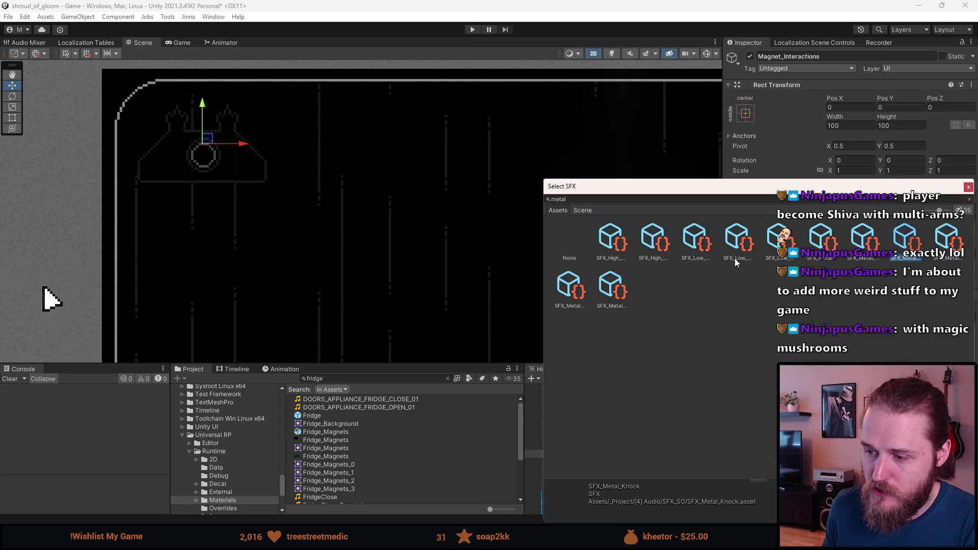
{"action": "key", "text": "Return"}
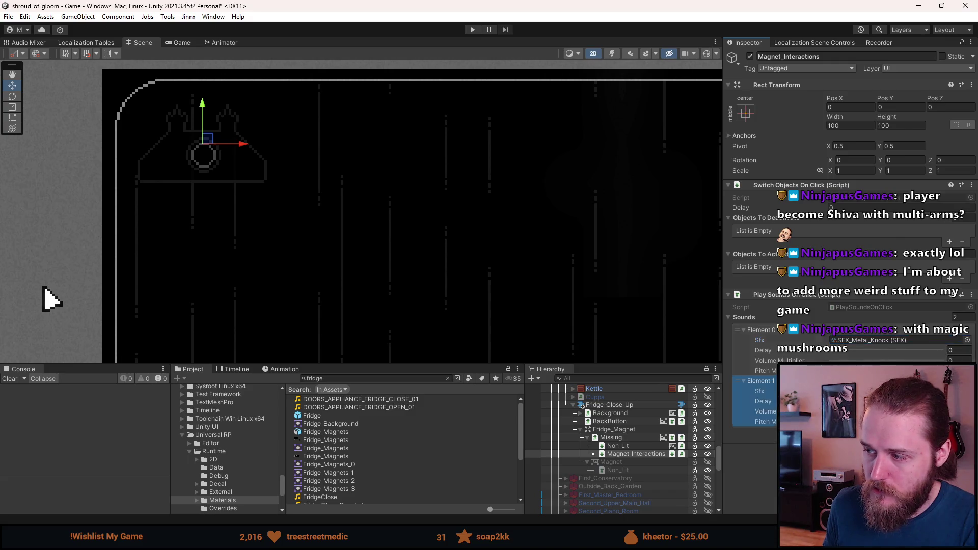
{"action": "key", "text": "Return"}
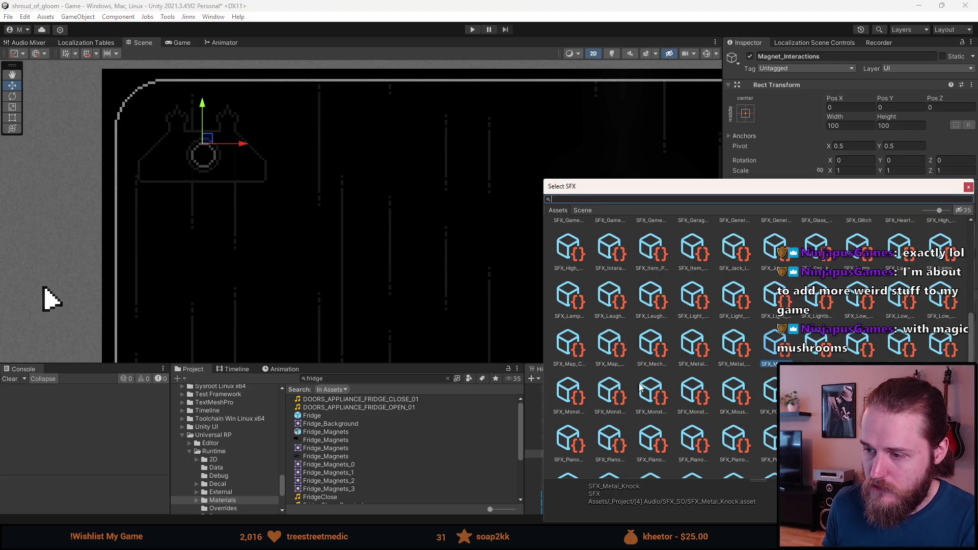
{"action": "left_click", "coordinate": [884, 345]}
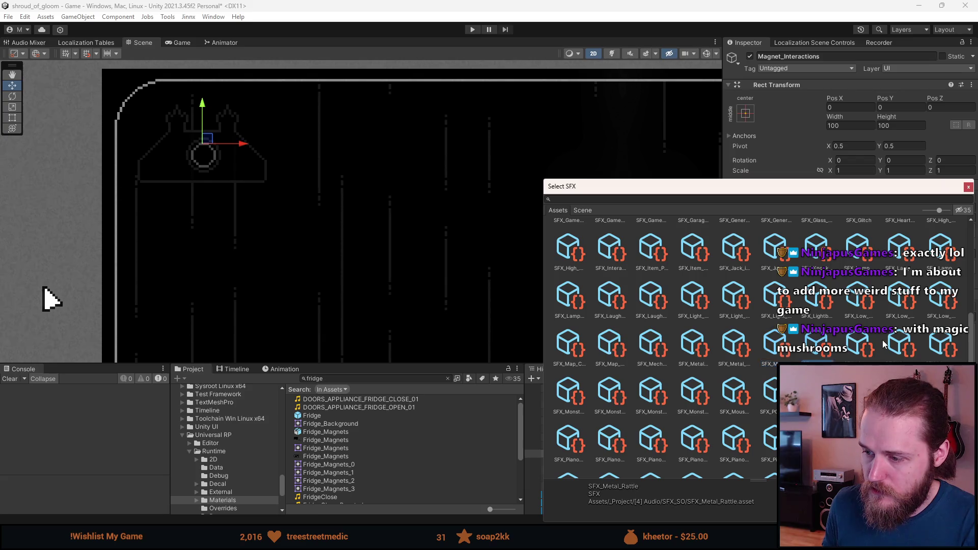
{"action": "key", "text": "Return"}
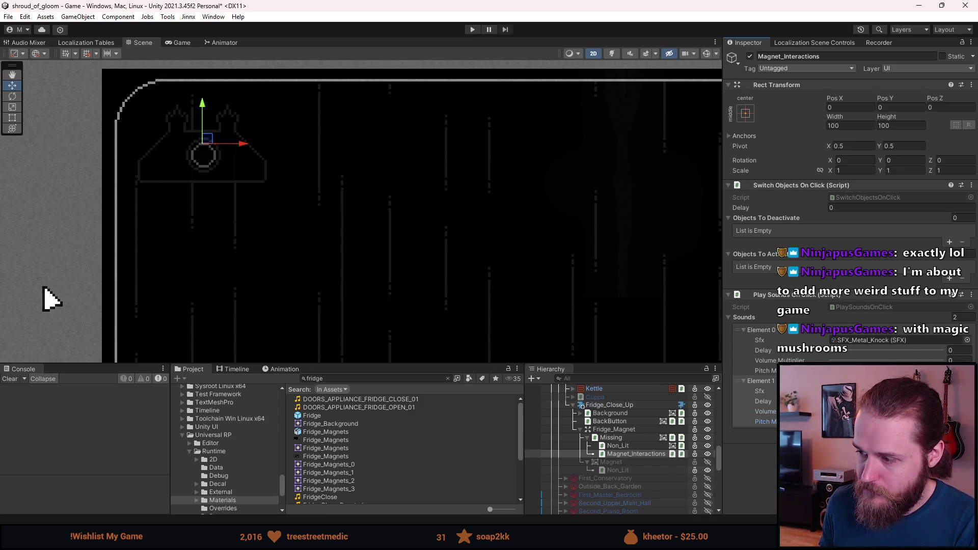
Step: Set the first sound's Volume Multiplier to 0.5 and leave its delay at 0
{"action": "left_click", "coordinate": [960, 352]}
{"action": "type", "text": "0.5"}
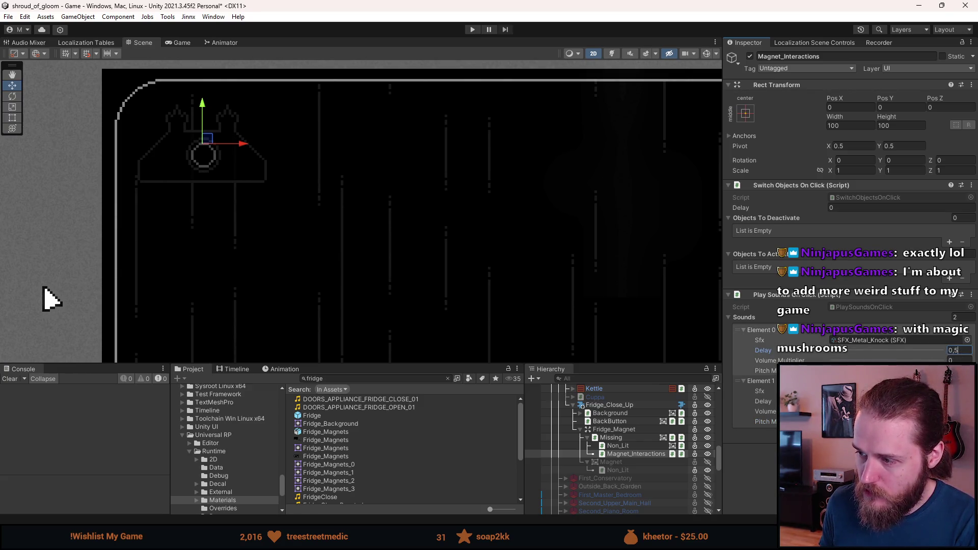
{"action": "key", "text": "Tab"}
{"action": "key", "text": "ctrl+z"}
{"action": "type", "text": "0.5"}
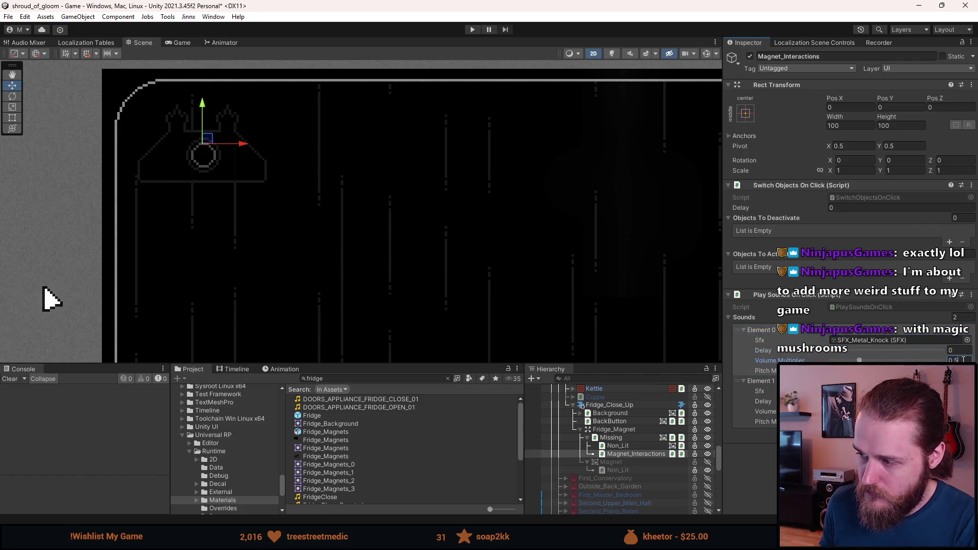
{"action": "key", "text": "Tab"}
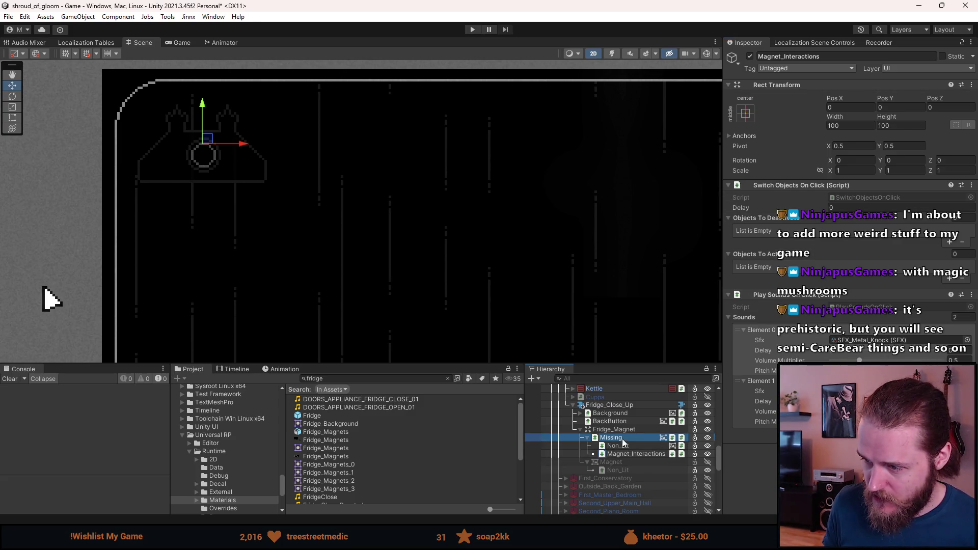
{"action": "scroll", "coordinate": [657, 449], "scroll_direction": "up", "scroll_amount": 1}
{"action": "left_click_drag", "start_coordinate": [771, 226], "coordinate": [767, 230]}
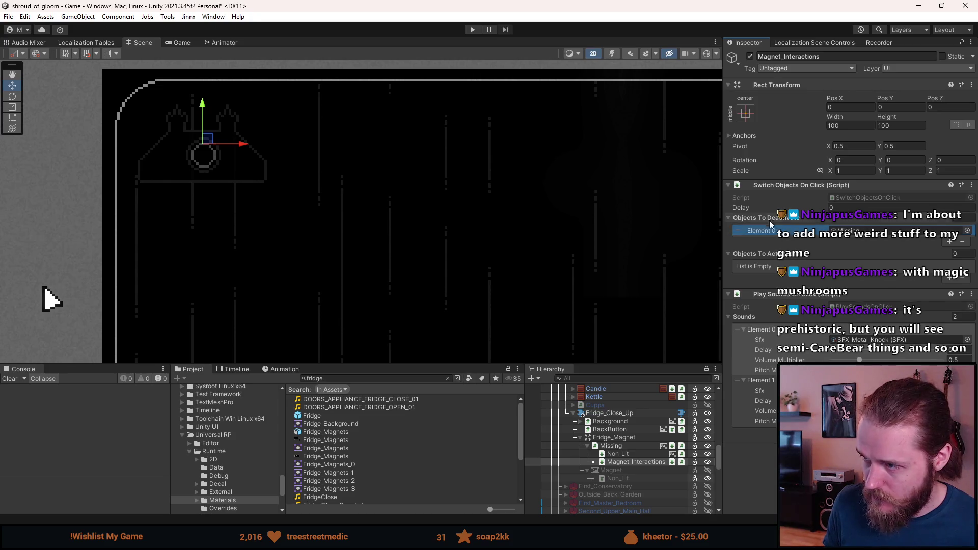
{"action": "mouse_move", "coordinate": [611, 470]}
{"action": "left_mouse_down"}
{"action": "mouse_move", "coordinate": [725, 361]}
{"action": "mouse_move", "coordinate": [759, 254]}
{"action": "left_mouse_up"}
{"action": "left_click", "coordinate": [618, 454]}
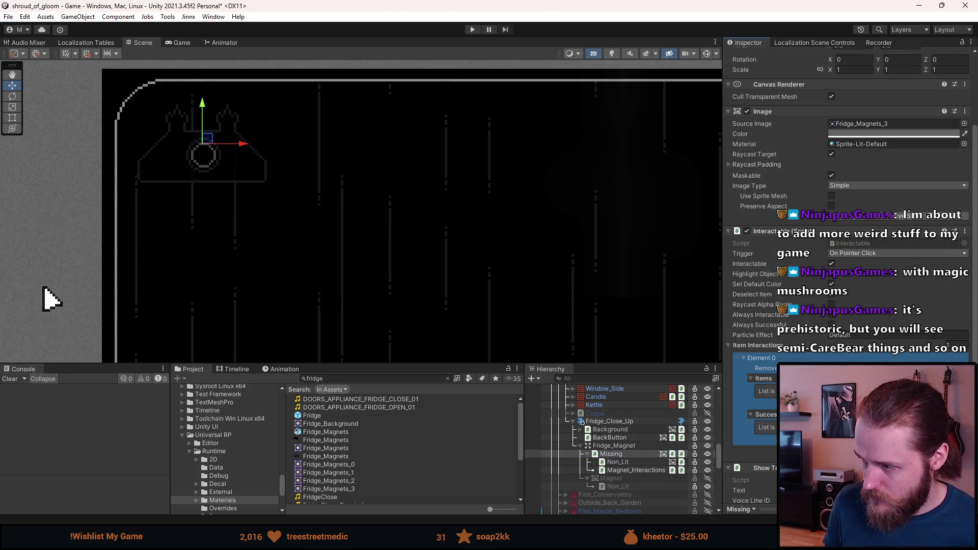
{"action": "left_click", "coordinate": [939, 368]}
{"action": "scroll", "coordinate": [819, 301], "scroll_direction": "down", "scroll_amount": 3}
{"action": "left_click", "coordinate": [830, 286]}
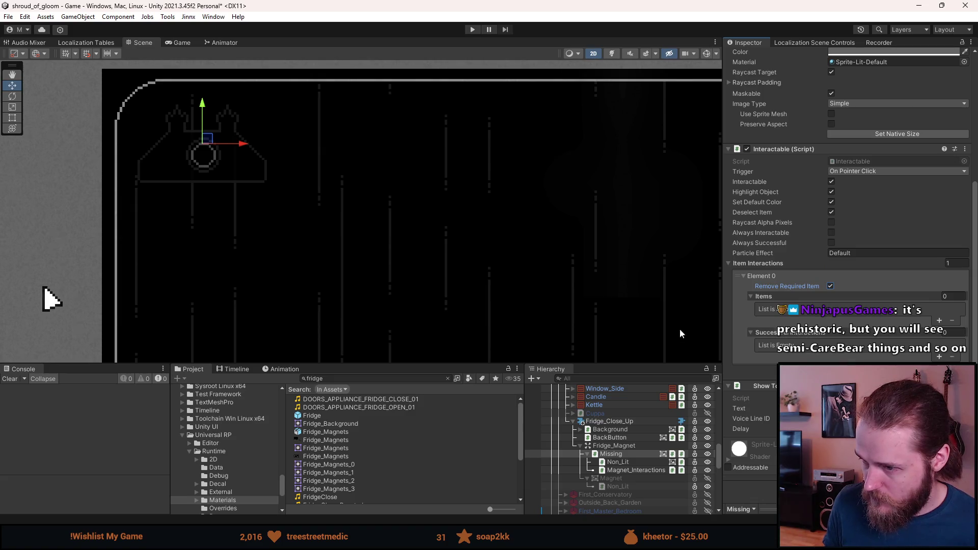
{"action": "scroll", "coordinate": [233, 459], "scroll_direction": "up", "scroll_amount": 10}
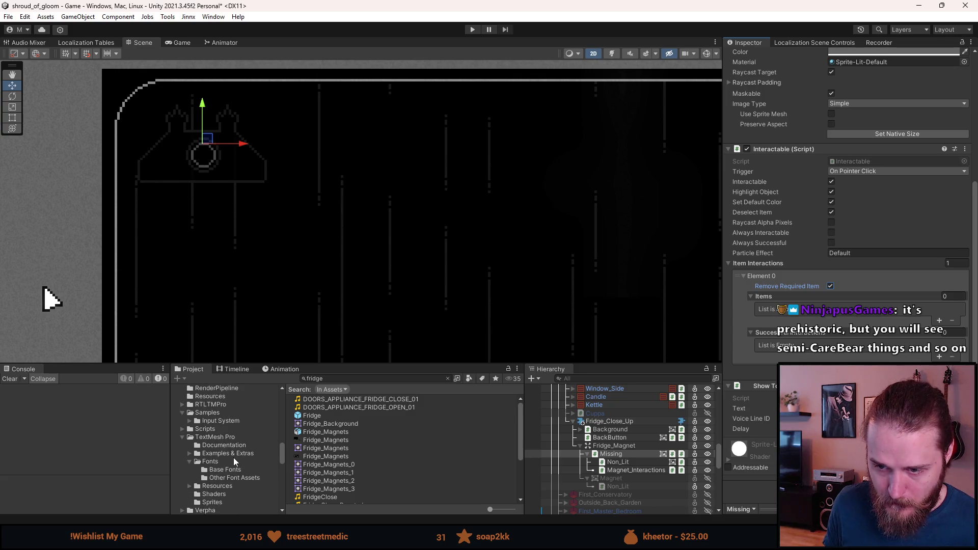
Step: Duplicate the Rosary_Beads item in [1] Items and rename the copy Fridge_Magnet
{"action": "scroll", "coordinate": [233, 461], "scroll_direction": "up", "scroll_amount": 4}
{"action": "scroll", "coordinate": [233, 458], "scroll_direction": "up", "scroll_amount": 15}
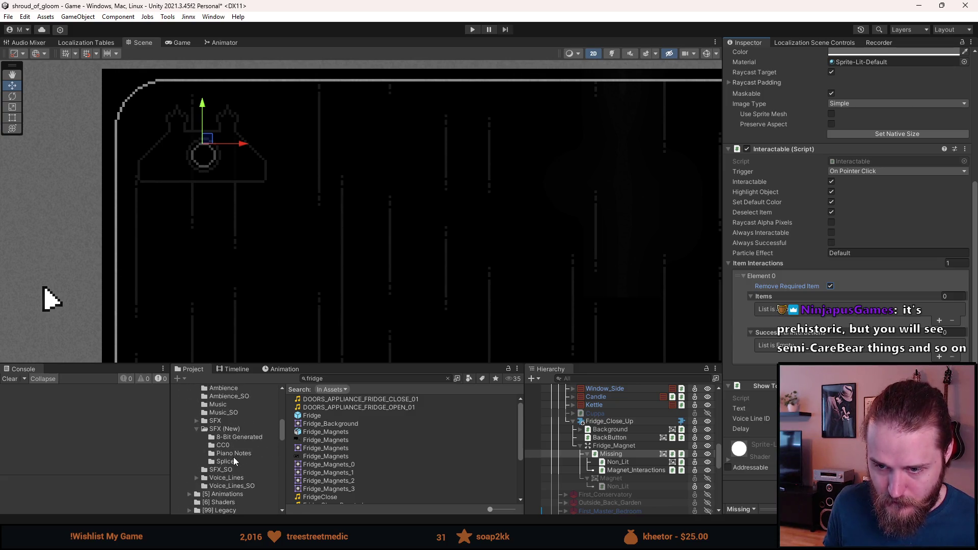
{"action": "scroll", "coordinate": [241, 461], "scroll_direction": "up", "scroll_amount": 3}
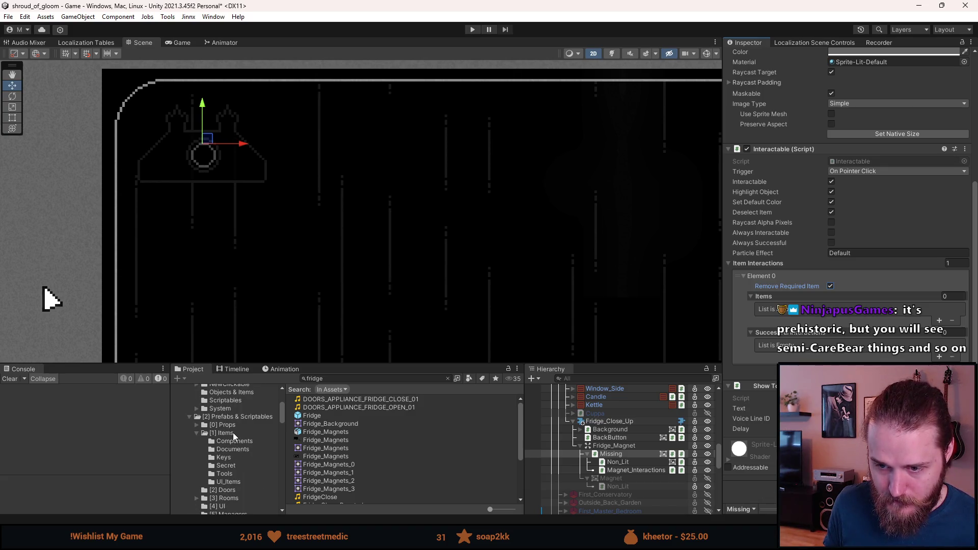
{"action": "left_click", "coordinate": [234, 433]}
{"action": "scroll", "coordinate": [384, 457], "scroll_direction": "down", "scroll_amount": 5}
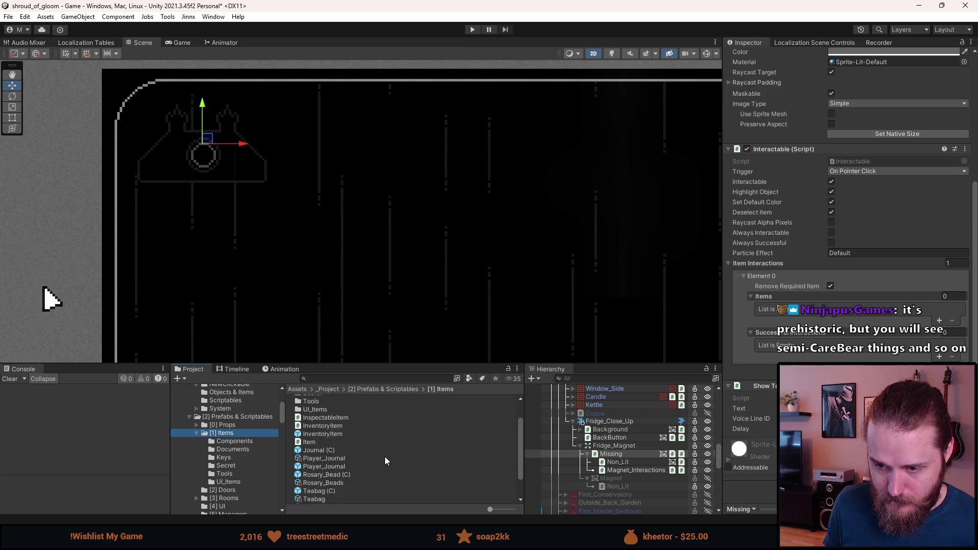
{"action": "left_click", "coordinate": [338, 453]}
{"action": "scroll", "coordinate": [336, 454], "scroll_direction": "up", "scroll_amount": 2}
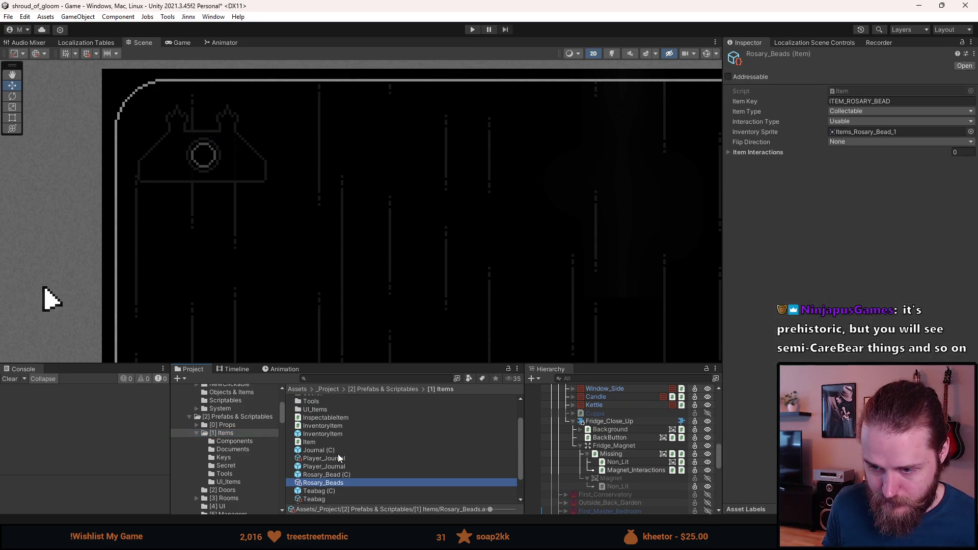
{"action": "key", "text": "ctrl+d"}
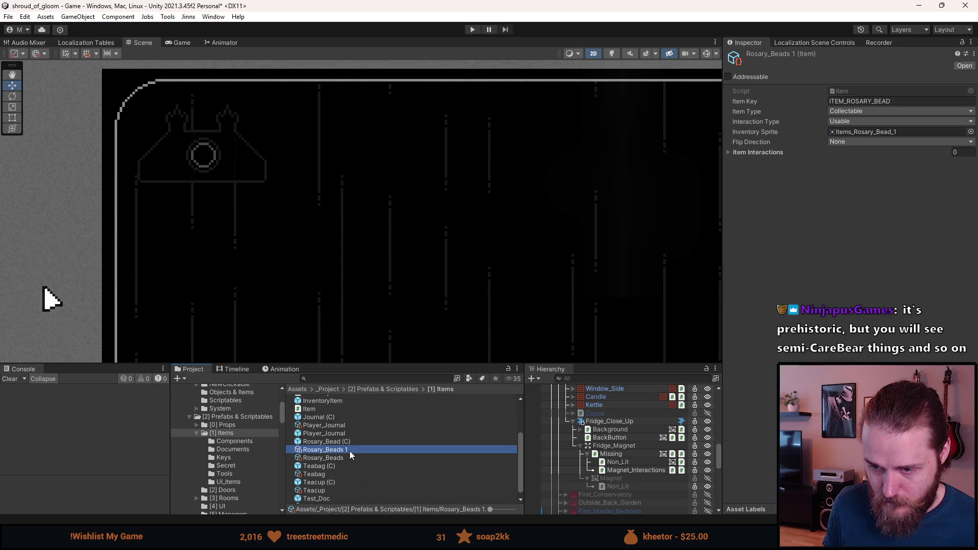
{"action": "right_click", "coordinate": [351, 455]}
{"action": "left_click", "coordinate": [430, 200]}
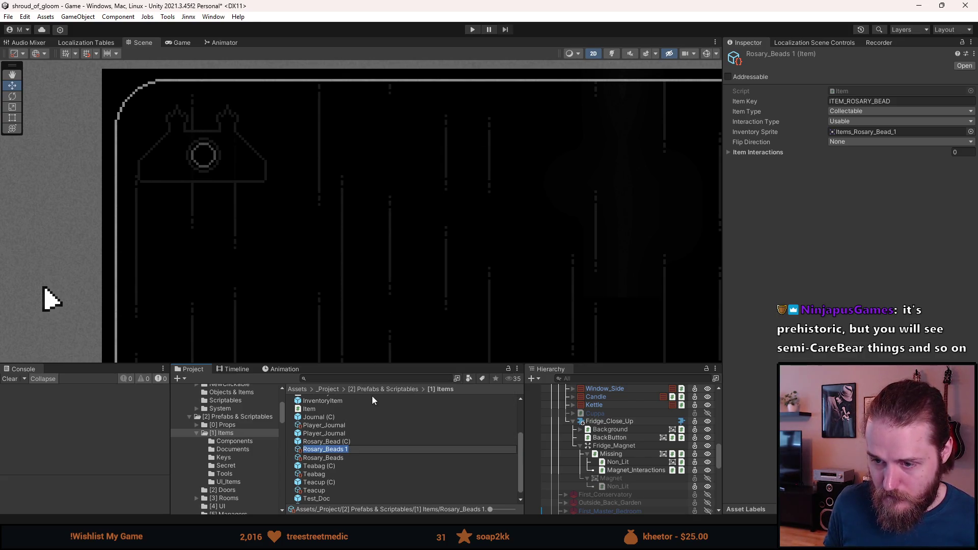
{"action": "type", "text": "Fr"}
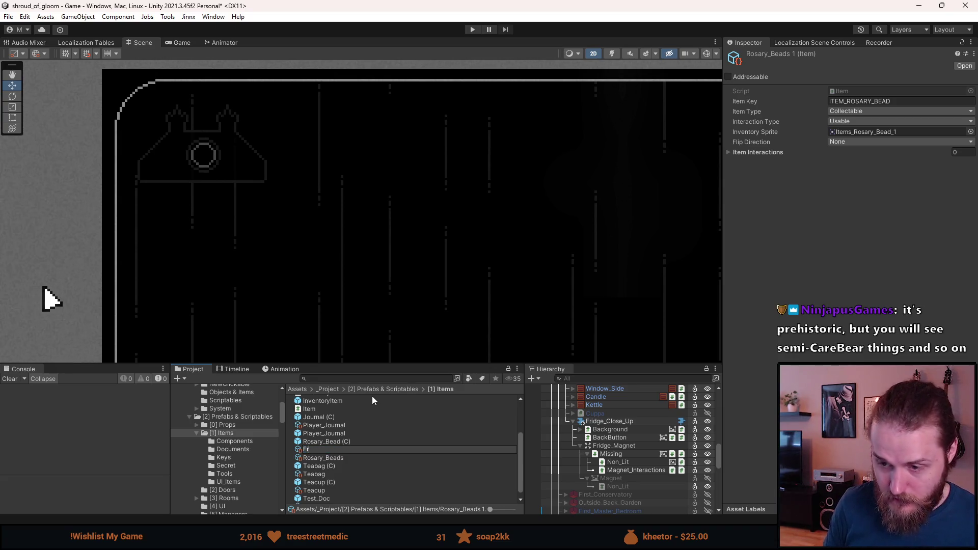
{"action": "type", "text": "idge_Magnet"}
{"action": "key", "text": "Return"}
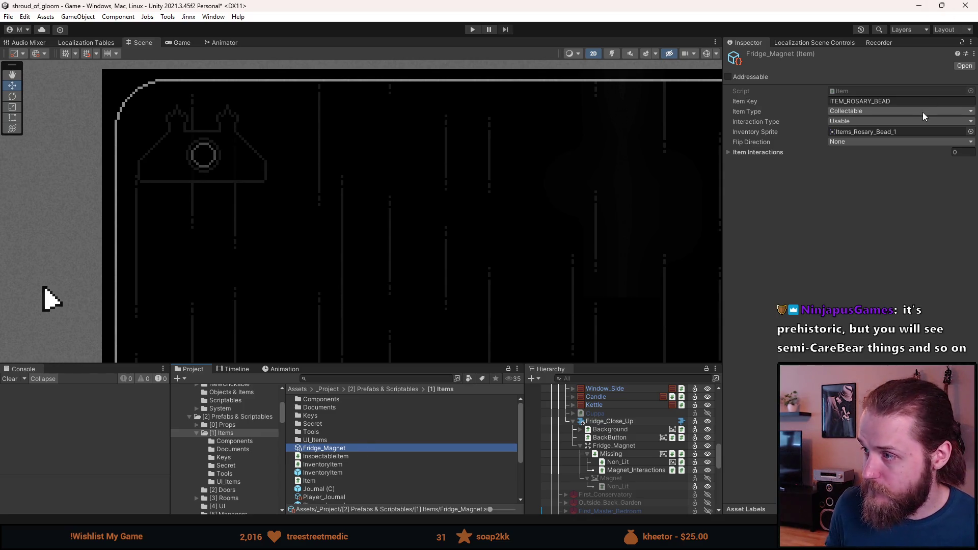
Step: Set the Item Key to ITEM_FRIDGE_MAGNET, keeping the current inventory sprite
{"action": "left_click_drag", "start_coordinate": [922, 102], "coordinate": [848, 104]}
{"action": "type", "text": "FRIDGE_MAGNET"}
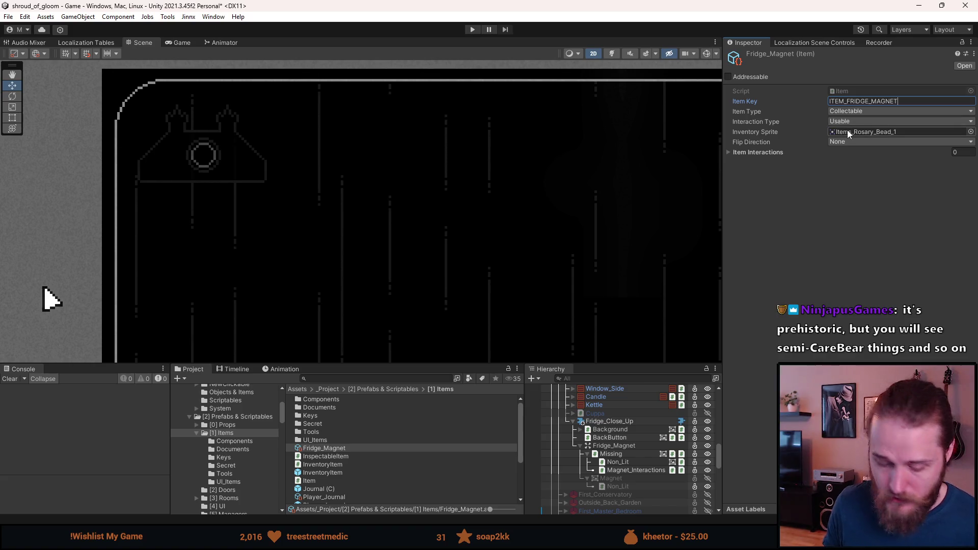
{"action": "left_click", "coordinate": [971, 132]}
{"action": "type", "text": "FRIDGE"}
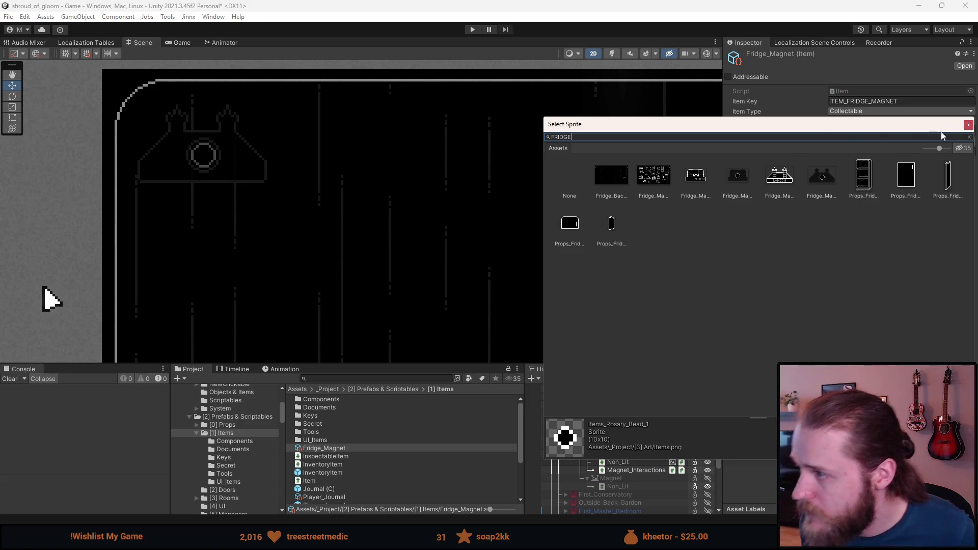
{"action": "left_click", "coordinate": [968, 125]}
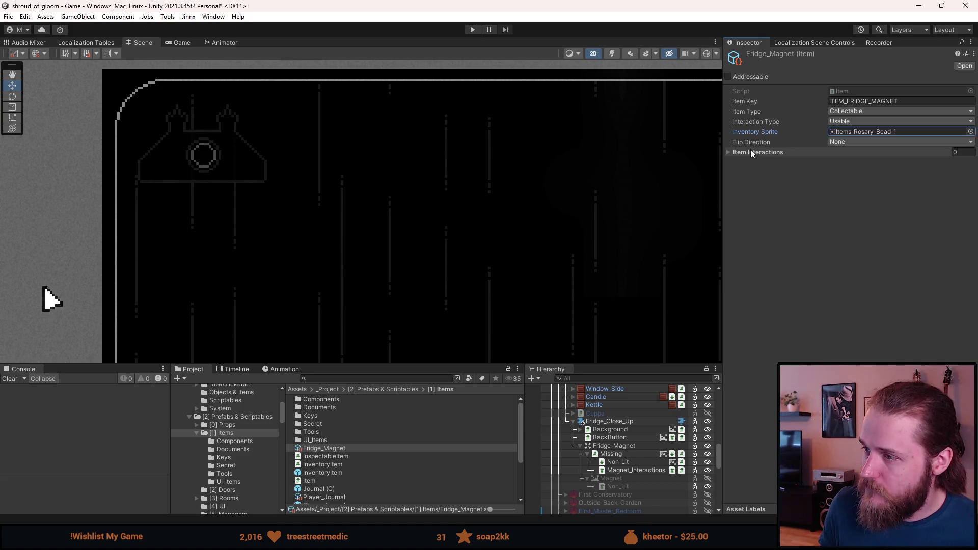
{"action": "left_click", "coordinate": [784, 183]}
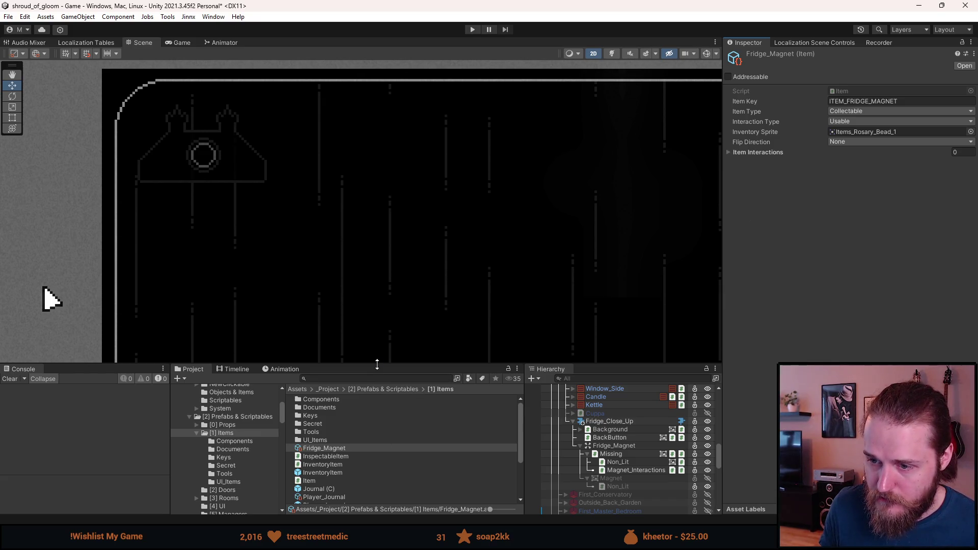
{"action": "left_click_drag", "start_coordinate": [377, 364], "coordinate": [377, 352]}
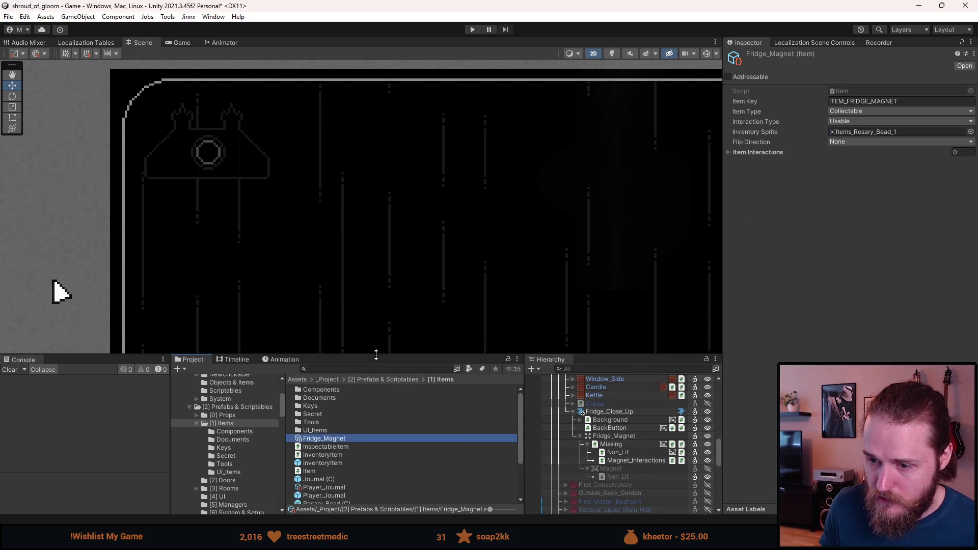
Step: Make Missing require the Fridge_Magnet item and add one Successful Interactions entry
{"action": "left_click", "coordinate": [625, 443]}
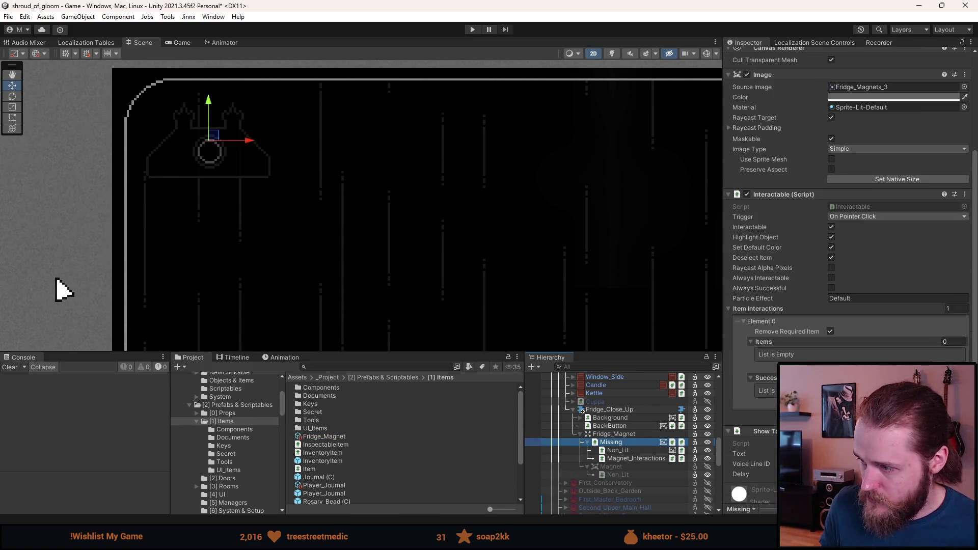
{"action": "scroll", "coordinate": [611, 407], "scroll_direction": "up", "scroll_amount": 1}
{"action": "left_click", "coordinate": [772, 345]}
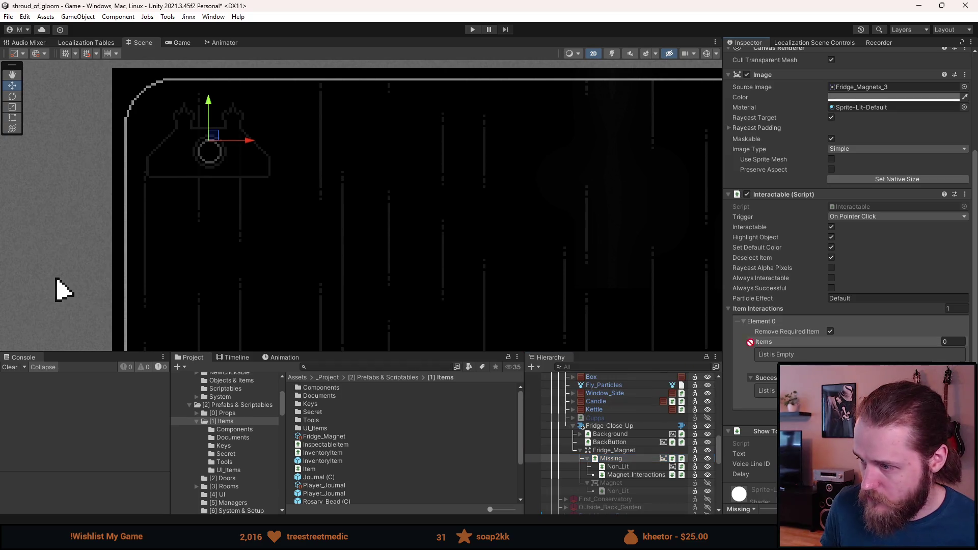
{"action": "left_click_drag", "start_coordinate": [772, 345], "coordinate": [770, 344]}
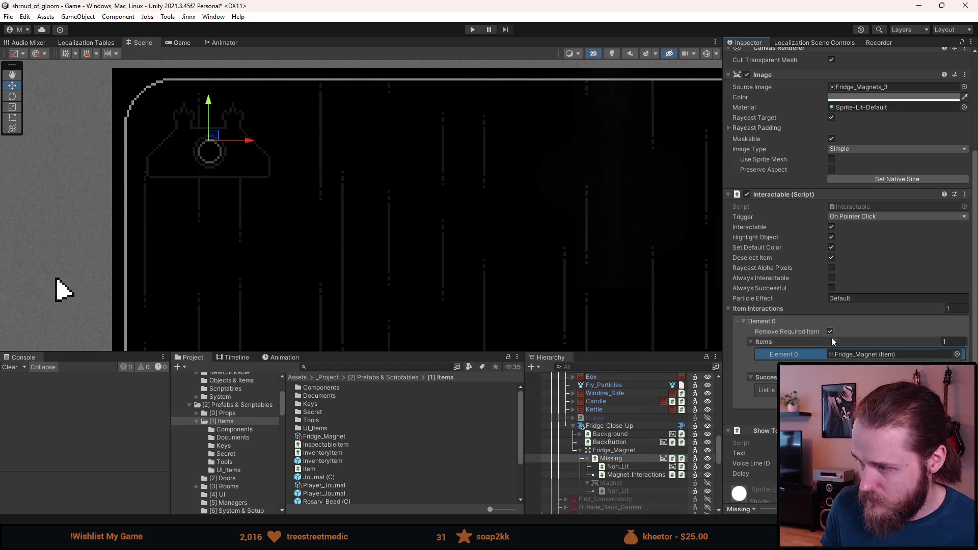
{"action": "left_click", "coordinate": [953, 402]}
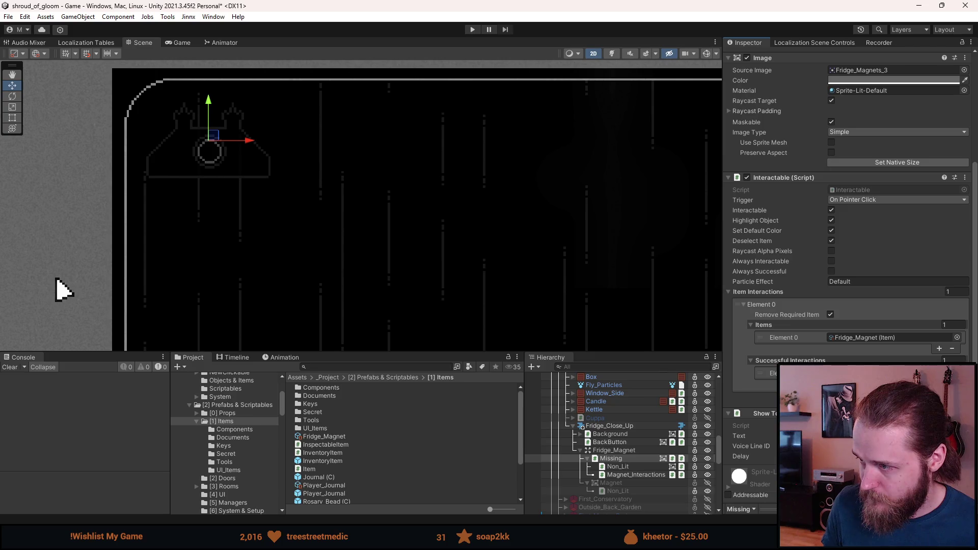
{"action": "scroll", "coordinate": [471, 176], "scroll_direction": "down", "scroll_amount": 5}
{"action": "left_click_drag", "start_coordinate": [472, 172], "coordinate": [416, 157]}
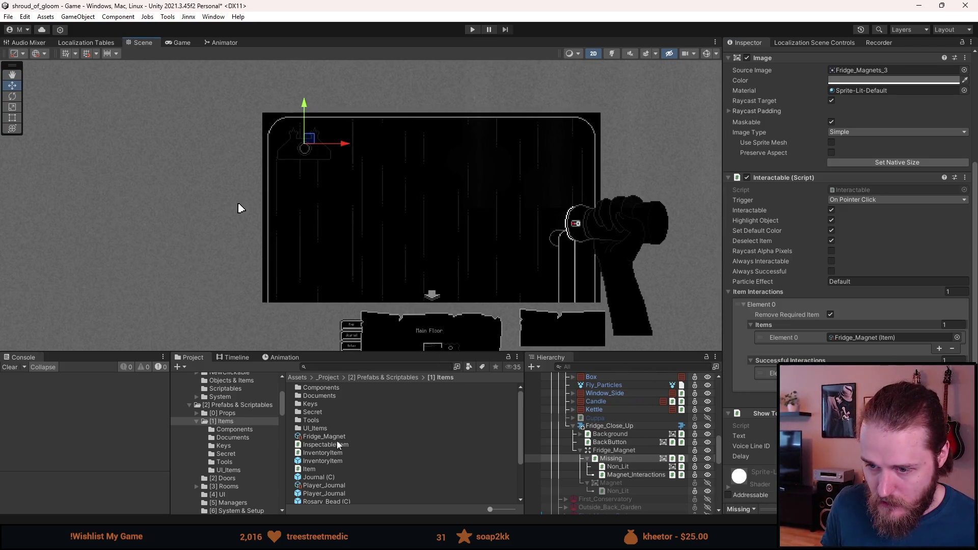
{"action": "scroll", "coordinate": [337, 489], "scroll_direction": "down", "scroll_amount": 1}
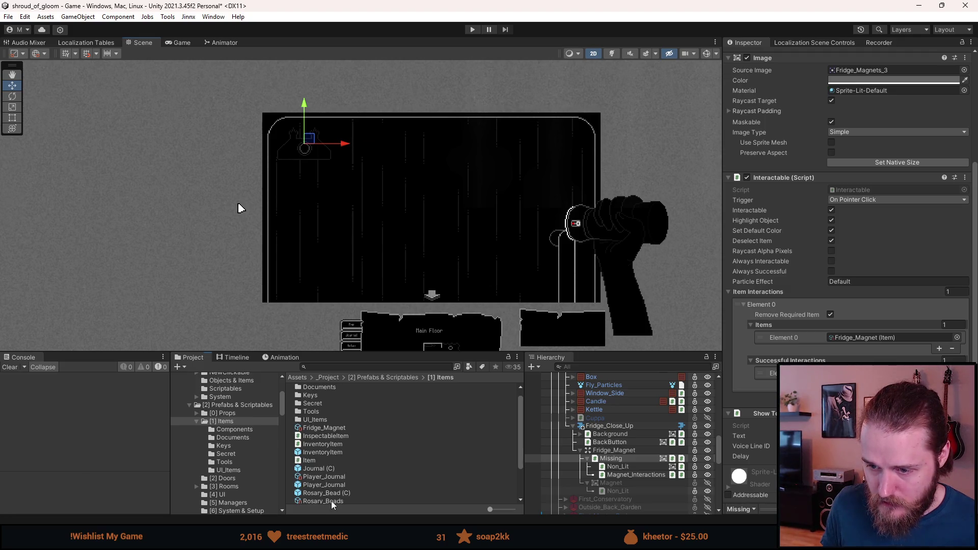
Step: Duplicate the Rosary_Bead (C) prefab and rename the copy Fridge_Magnet (C)
{"action": "left_click", "coordinate": [335, 492]}
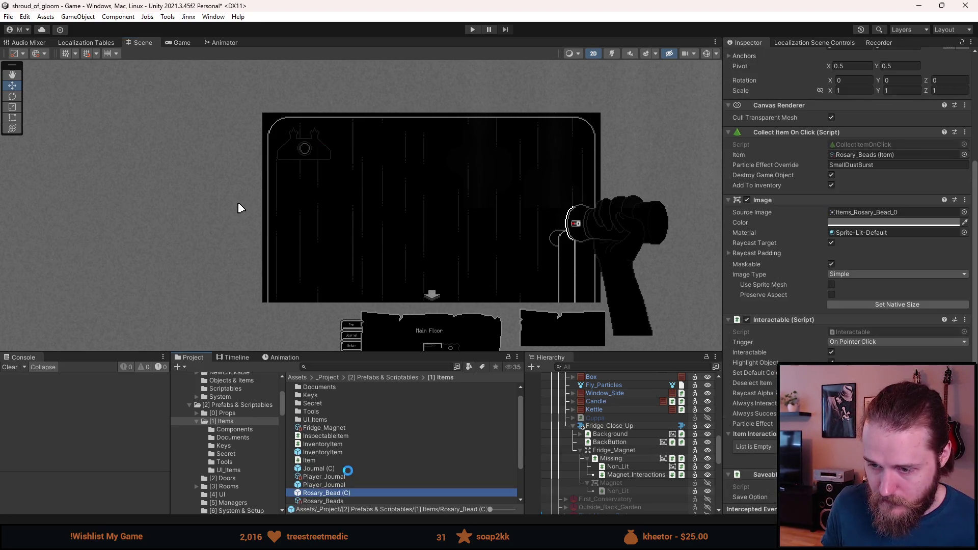
{"action": "key", "text": "ctrl+d"}
{"action": "right_click", "coordinate": [343, 445]}
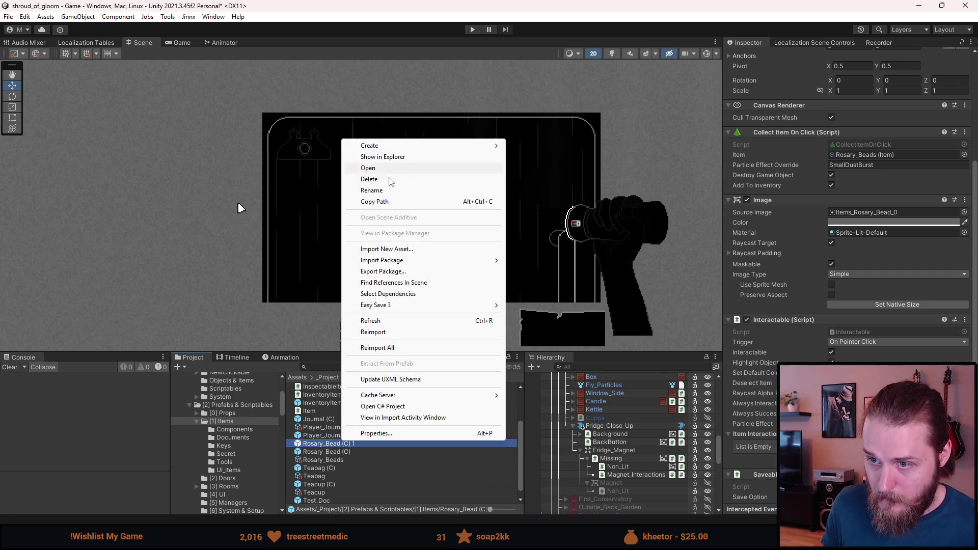
{"action": "left_click", "coordinate": [372, 191]}
{"action": "key", "text": "Right"}
{"action": "key", "text": "BackSpace"}
{"action": "key", "text": "BackSpace"}
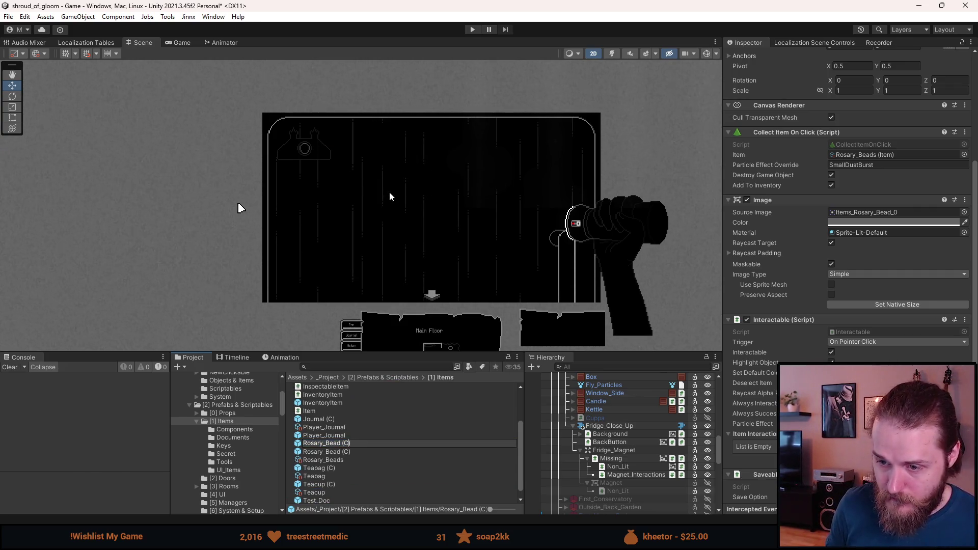
{"action": "key", "text": "BackSpace"}
{"action": "key", "text": "BackSpace"}
{"action": "key", "text": "BackSpace"}
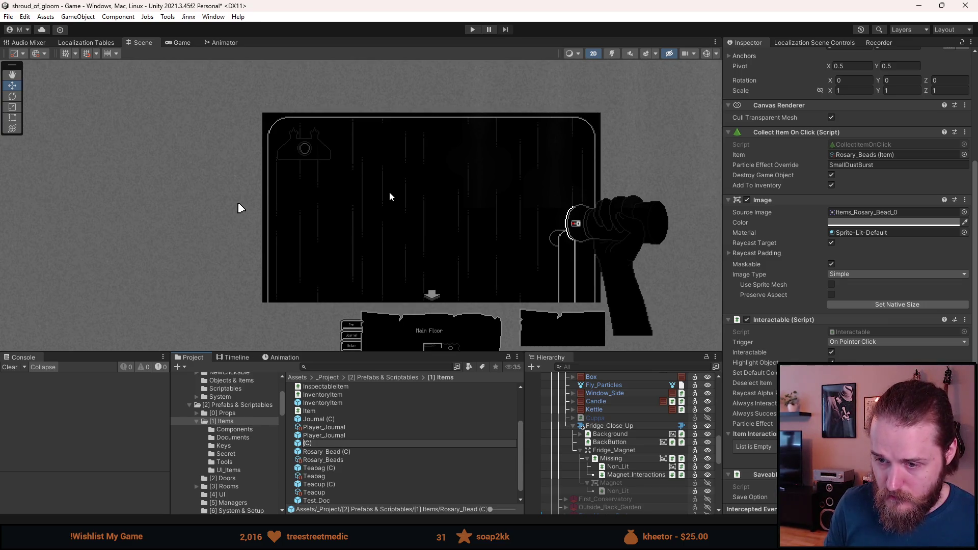
{"action": "type", "text": "fRIDGE"}
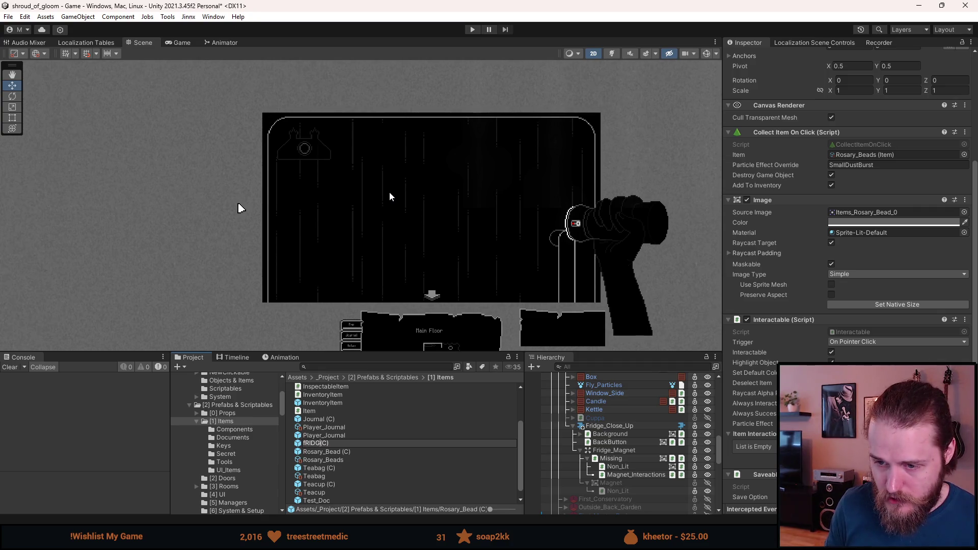
{"action": "key", "text": "BackSpace"}
{"action": "key", "text": "BackSpace"}
{"action": "key", "text": "BackSpace"}
{"action": "type", "text": "Frid"}
{"action": "type", "text": "ge_Magnet"}
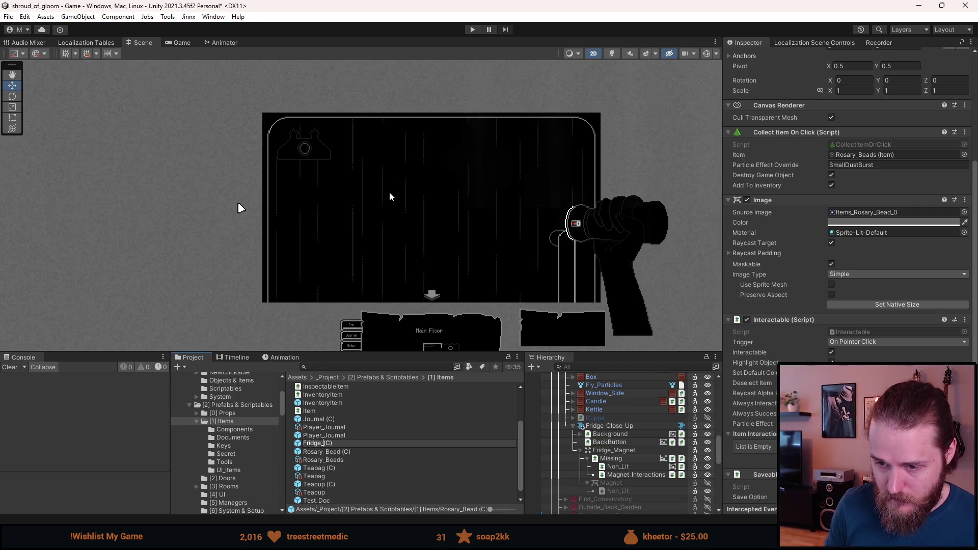
{"action": "key", "text": "Return"}
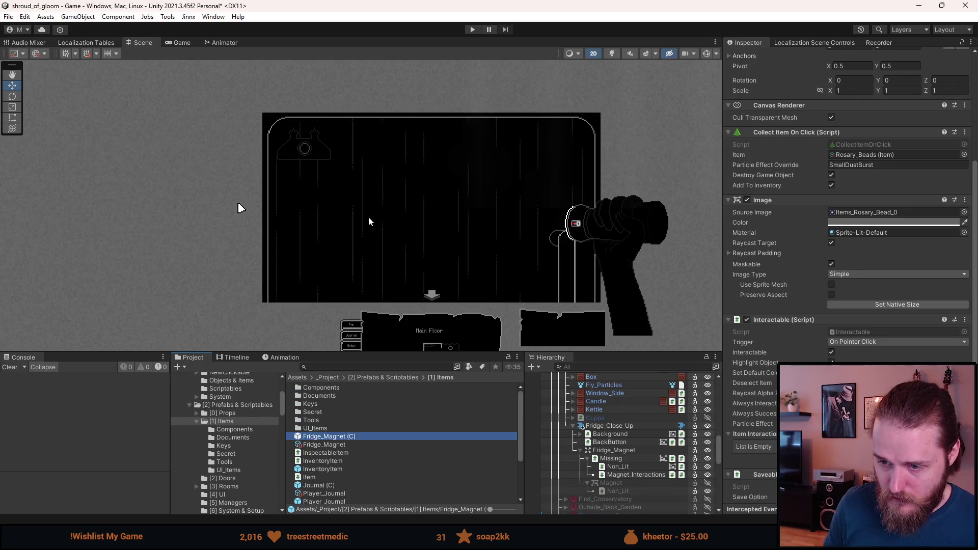
Step: Find the Items sprite sheet by searching 'items' and open it in the Sprite Editor
{"action": "left_click", "coordinate": [306, 367]}
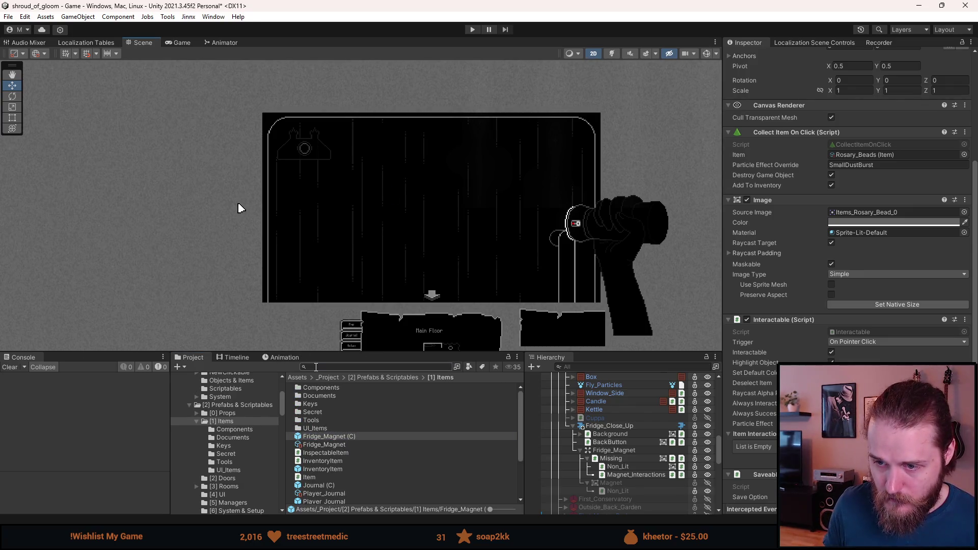
{"action": "type", "text": "items"}
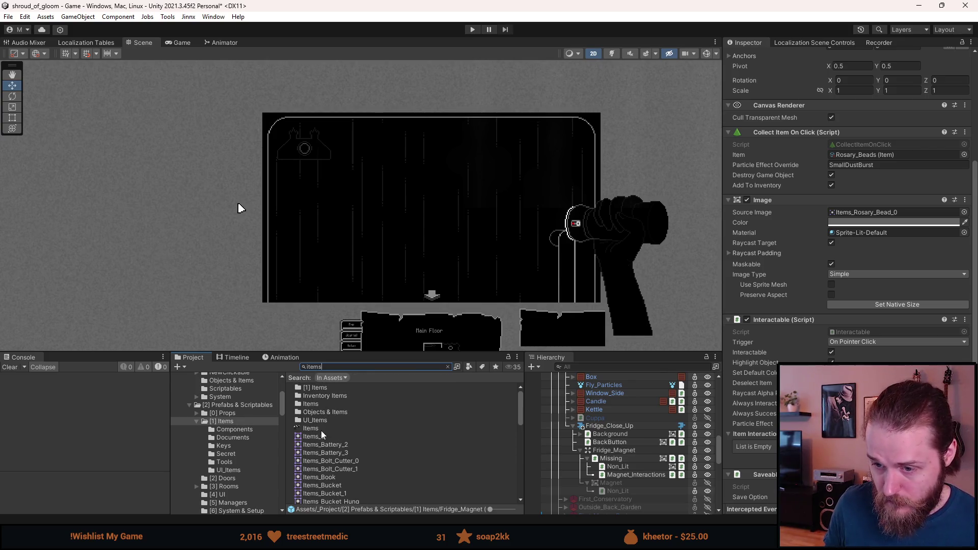
{"action": "left_click", "coordinate": [323, 429]}
{"action": "left_click", "coordinate": [955, 184]}
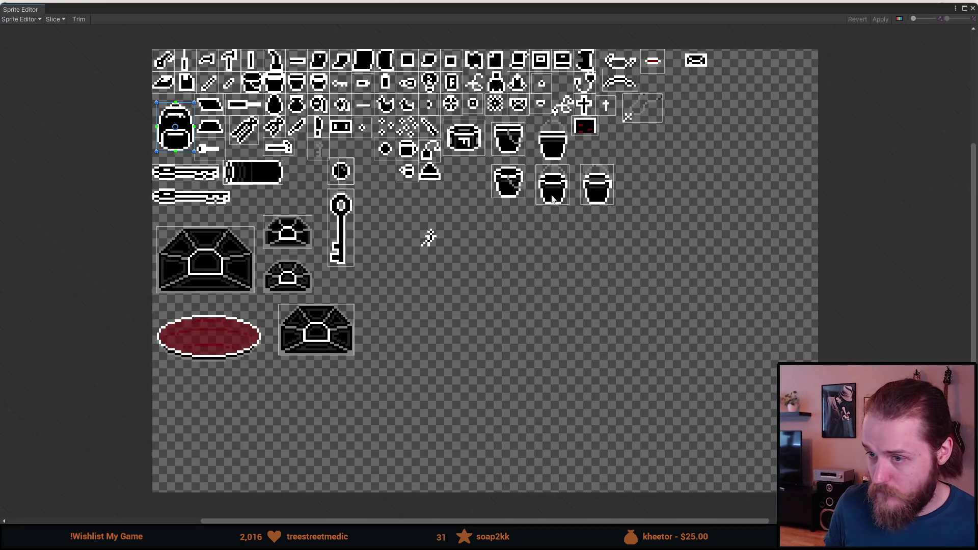
Step: Draw a slice rectangle around the triangular magnet drawing, apply it, and close the Sprite Editor
{"action": "scroll", "coordinate": [566, 198], "scroll_direction": "up", "scroll_amount": 3}
{"action": "scroll", "coordinate": [251, 174], "scroll_direction": "up", "scroll_amount": 3}
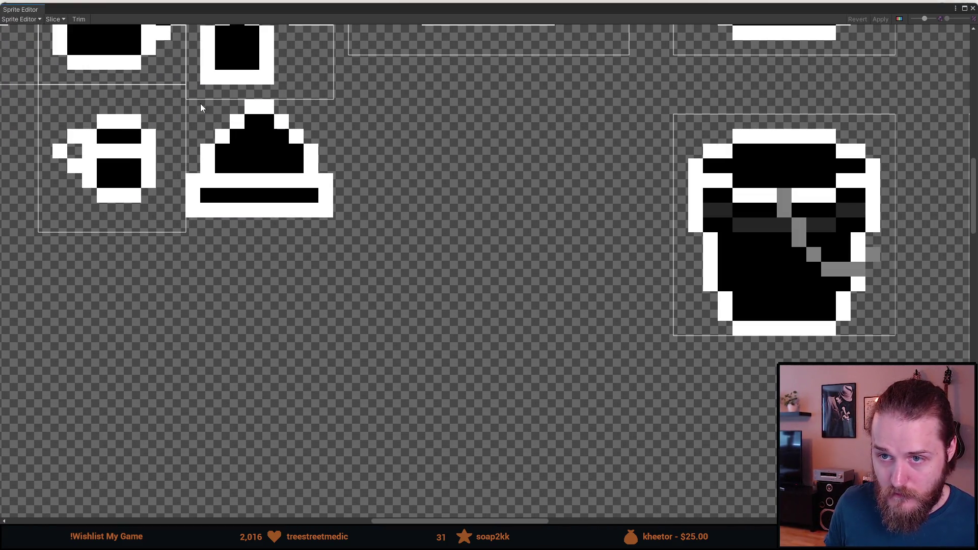
{"action": "mouse_move", "coordinate": [190, 103]}
{"action": "left_mouse_down"}
{"action": "mouse_move", "coordinate": [350, 233]}
{"action": "mouse_move", "coordinate": [284, 247]}
{"action": "left_mouse_up"}
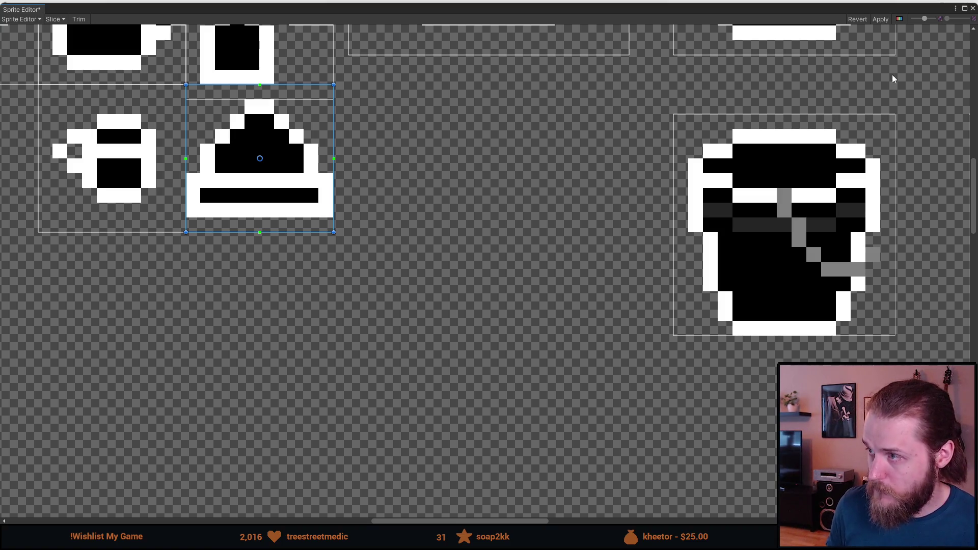
{"action": "left_click", "coordinate": [881, 20]}
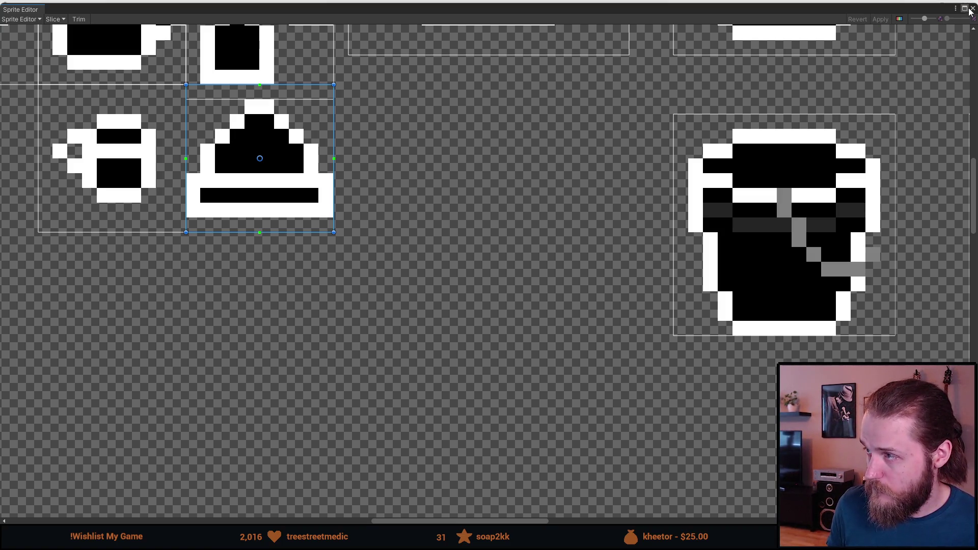
{"action": "left_click", "coordinate": [973, 9]}
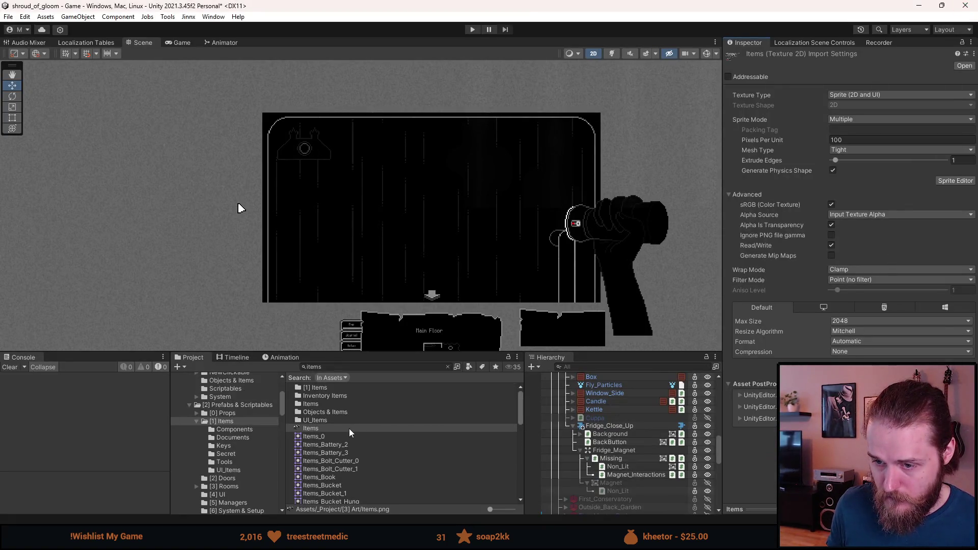
Step: Give the Fridge_Magnet item the Items_Fridge_Magnet inventory sprite, then open the Fridge_Magnet (C) prefab
{"action": "left_click", "coordinate": [630, 459]}
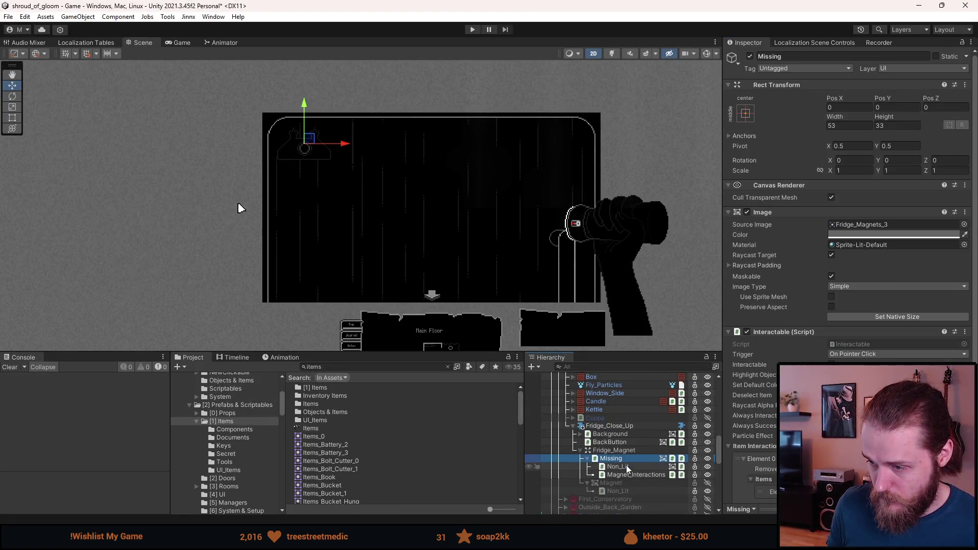
{"action": "scroll", "coordinate": [236, 481], "scroll_direction": "up", "scroll_amount": 5}
{"action": "scroll", "coordinate": [234, 463], "scroll_direction": "down", "scroll_amount": 3}
{"action": "scroll", "coordinate": [228, 453], "scroll_direction": "down", "scroll_amount": 3}
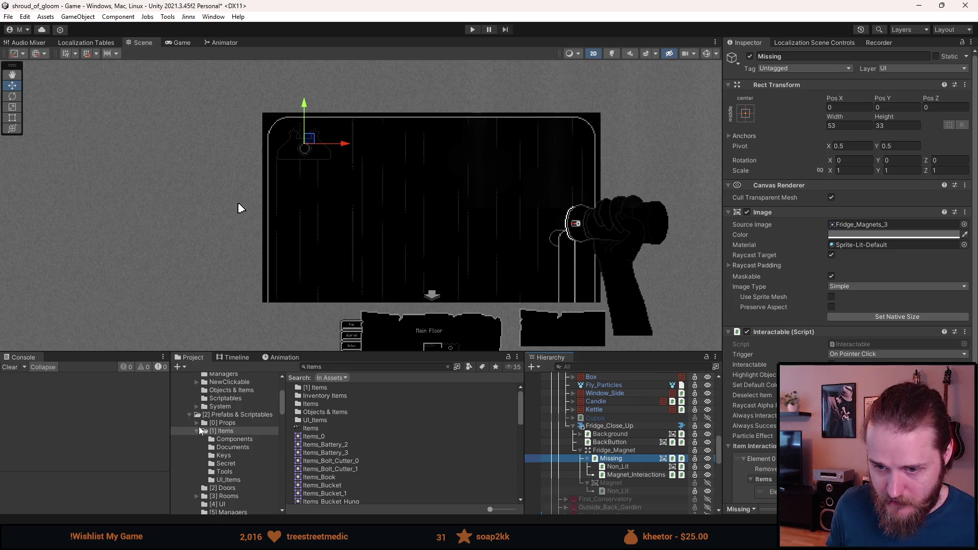
{"action": "left_click", "coordinate": [198, 431]}
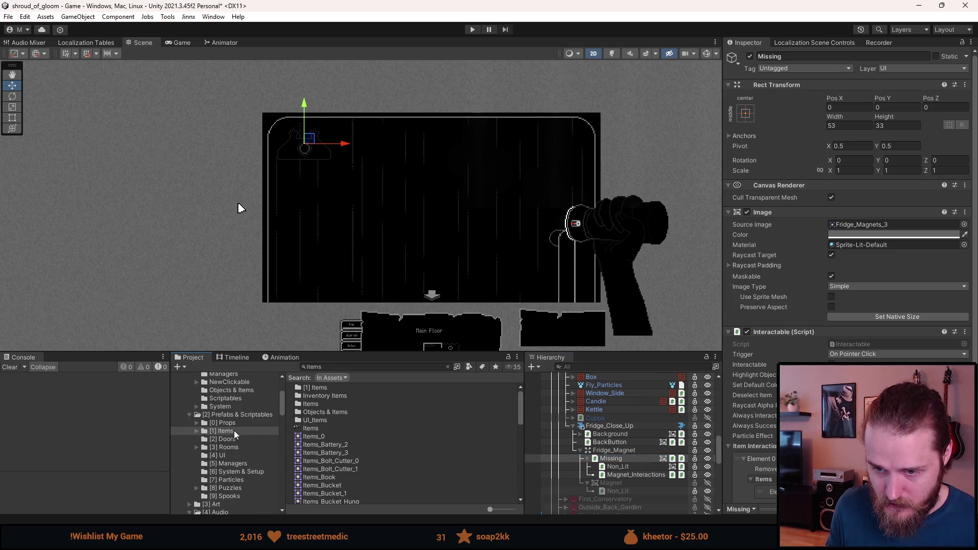
{"action": "left_click", "coordinate": [228, 431]}
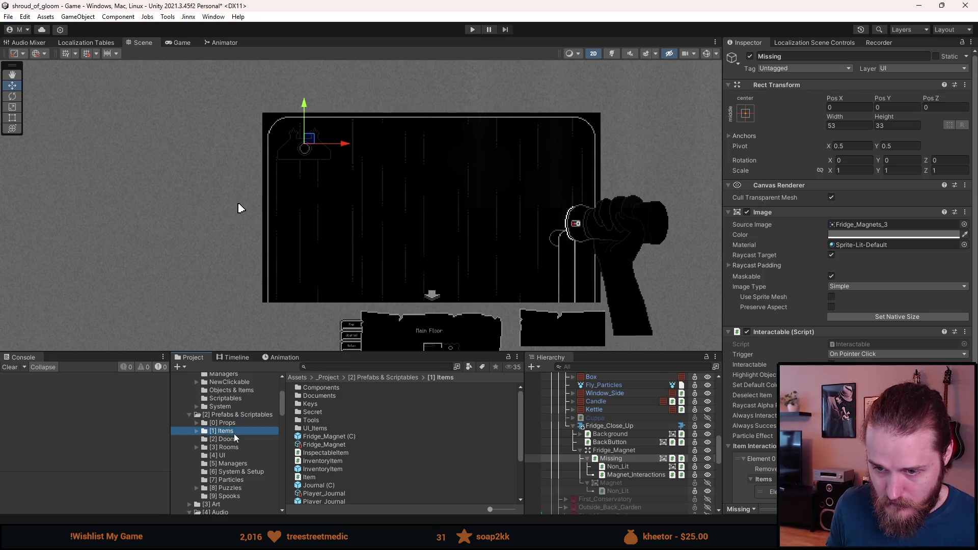
{"action": "left_click", "coordinate": [322, 445]}
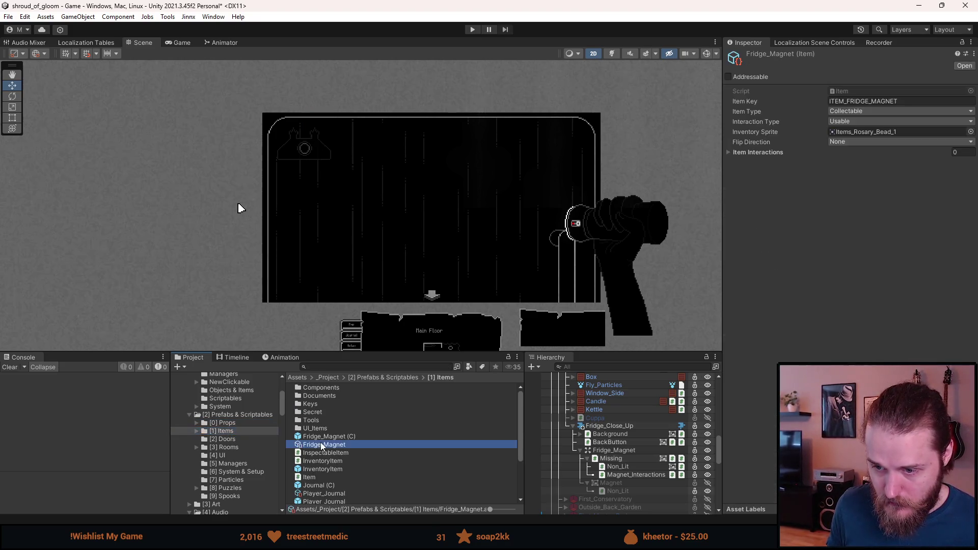
{"action": "left_click", "coordinate": [971, 132]}
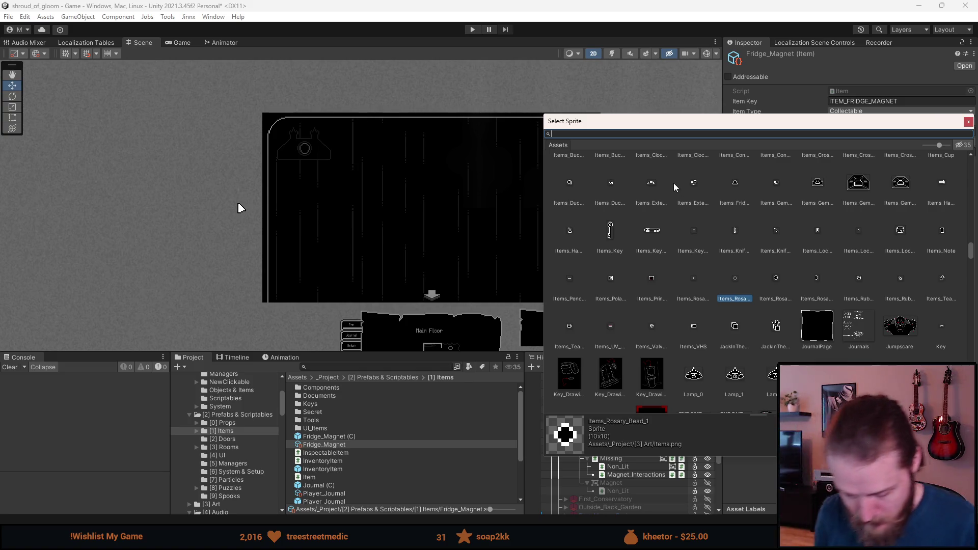
{"action": "type", "text": "magnet"}
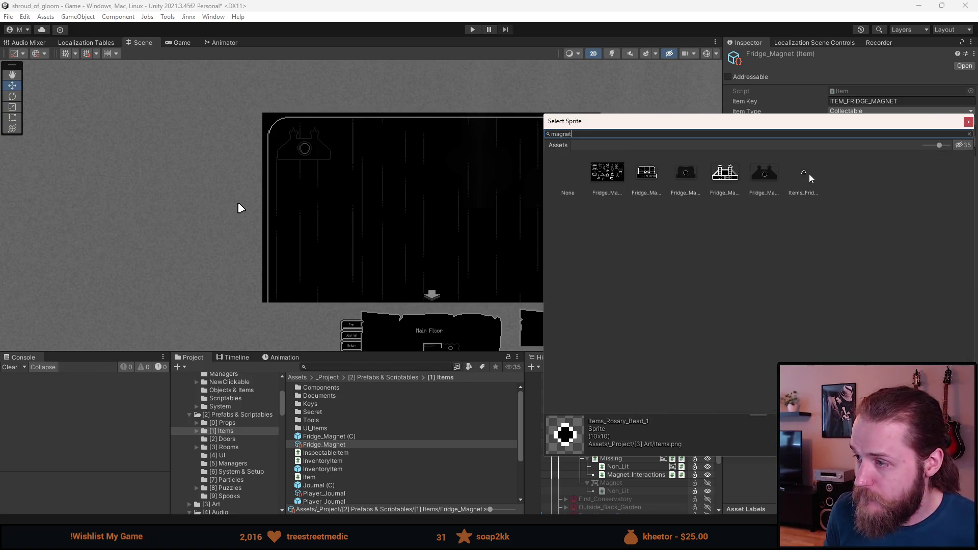
{"action": "double_click", "coordinate": [809, 174]}
{"action": "left_click", "coordinate": [863, 246]}
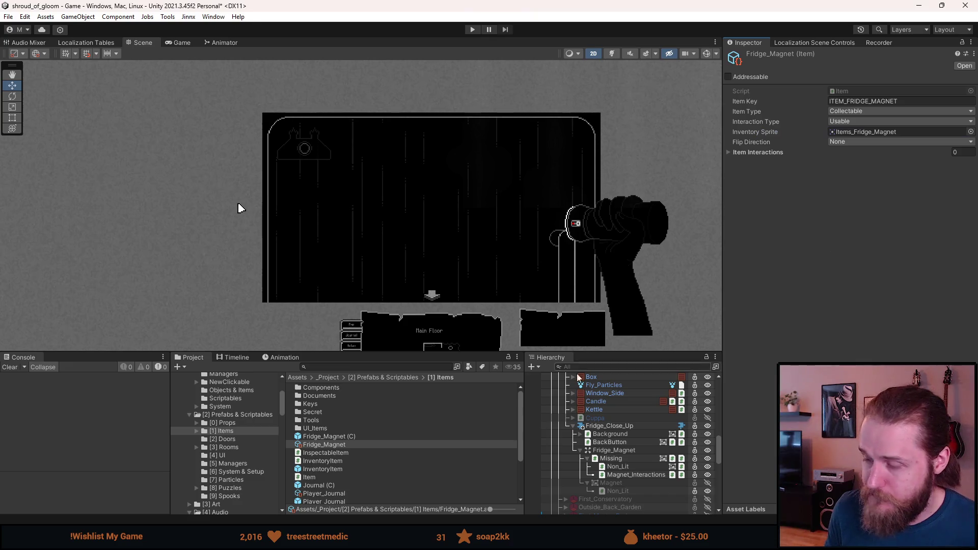
{"action": "double_click", "coordinate": [347, 437]}
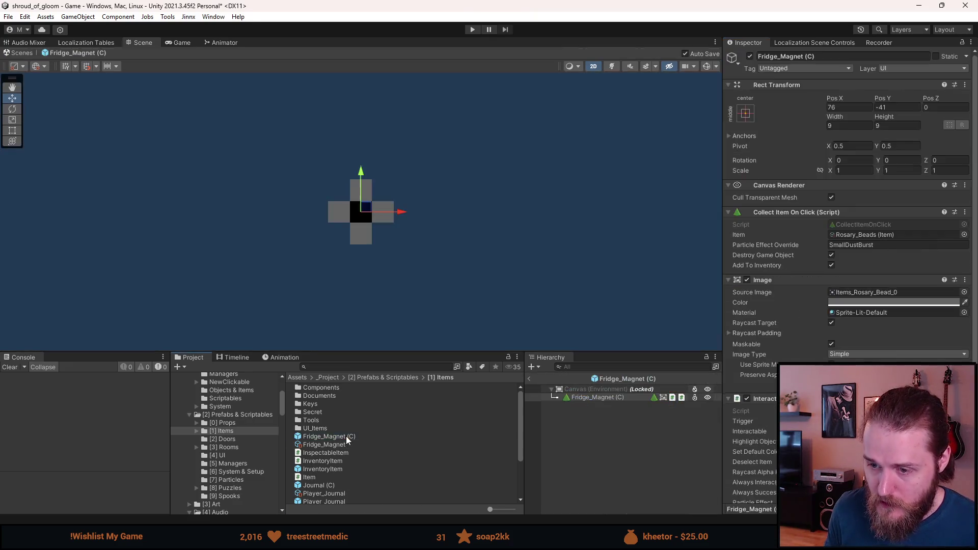
Step: Set the collectable's Item to Fridge_Magnet
{"action": "left_click", "coordinate": [963, 235]}
{"action": "type", "text": "frid"}
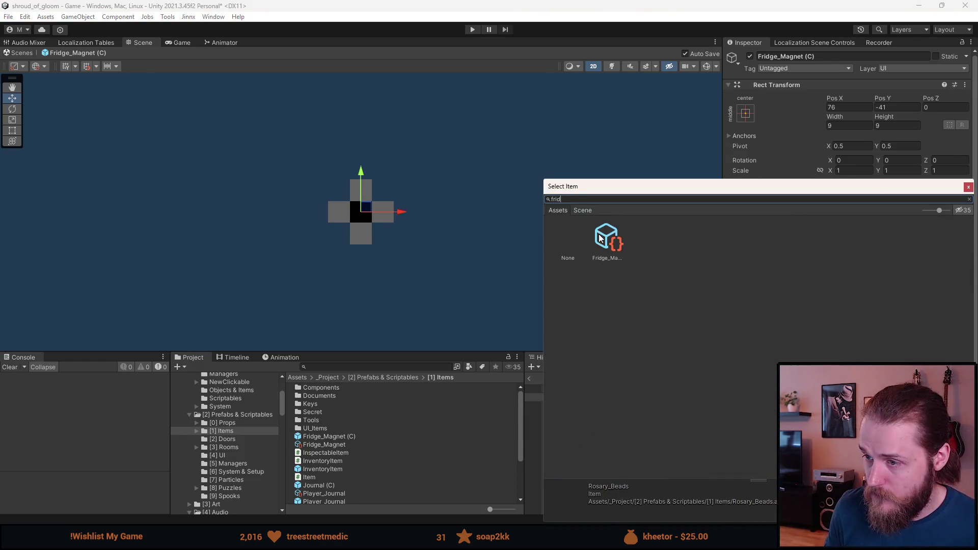
{"action": "double_click", "coordinate": [602, 238]}
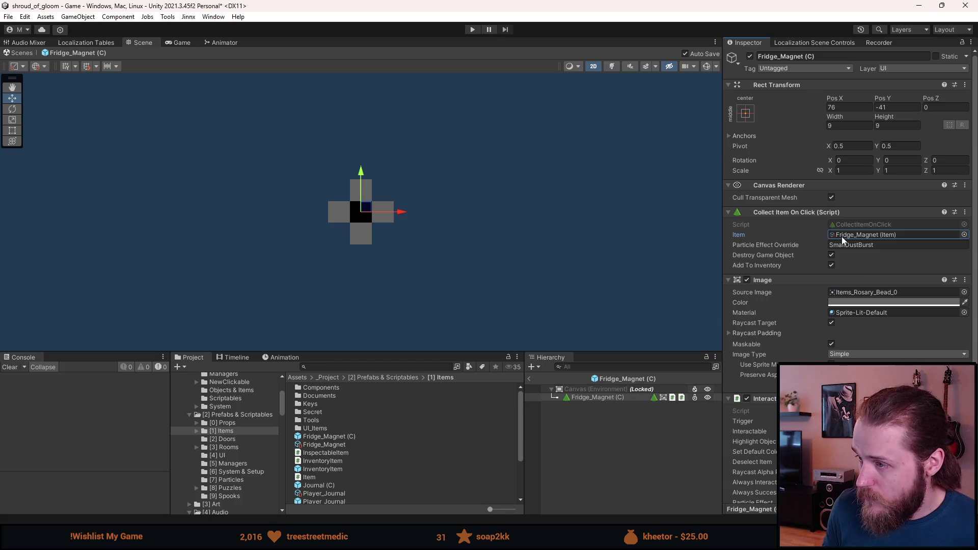
Step: Set the Source Image to Items_Fridge_Magnet at native 10×10 size and return to the scene
{"action": "scroll", "coordinate": [896, 265], "scroll_direction": "down", "scroll_amount": 2}
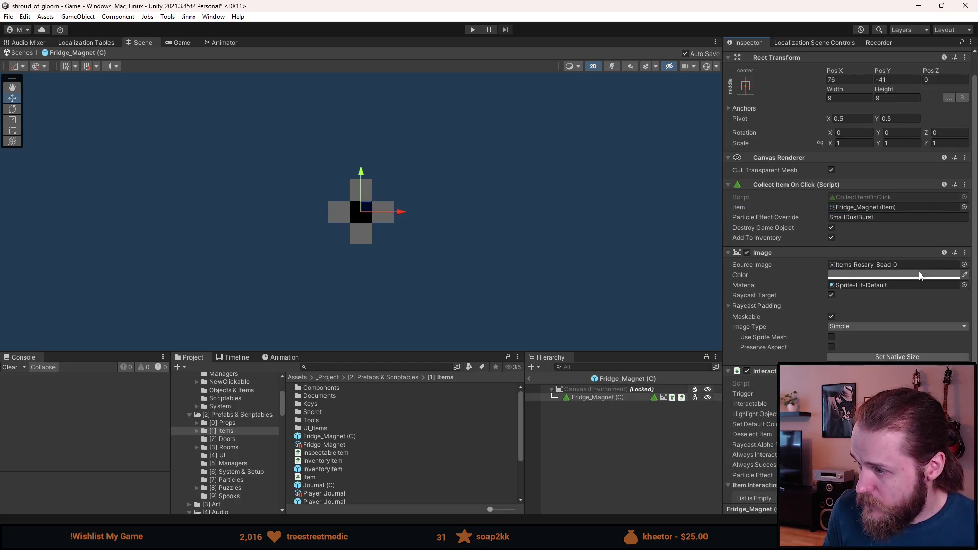
{"action": "left_click", "coordinate": [964, 264]}
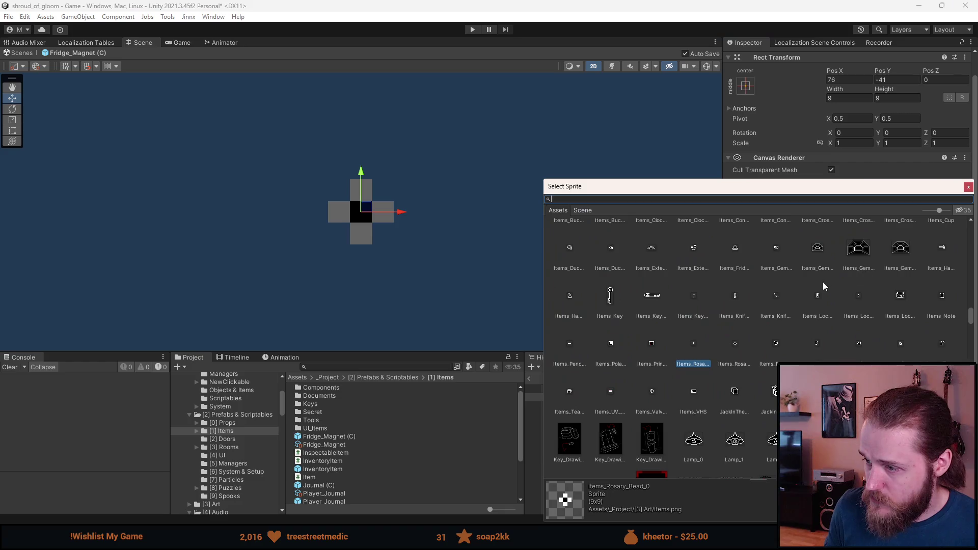
{"action": "type", "text": "fridg"}
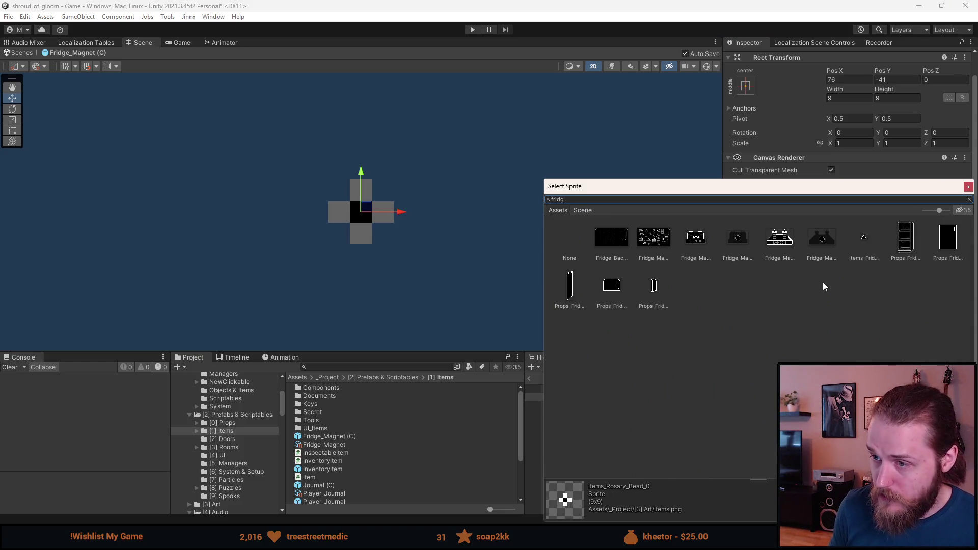
{"action": "double_click", "coordinate": [865, 238]}
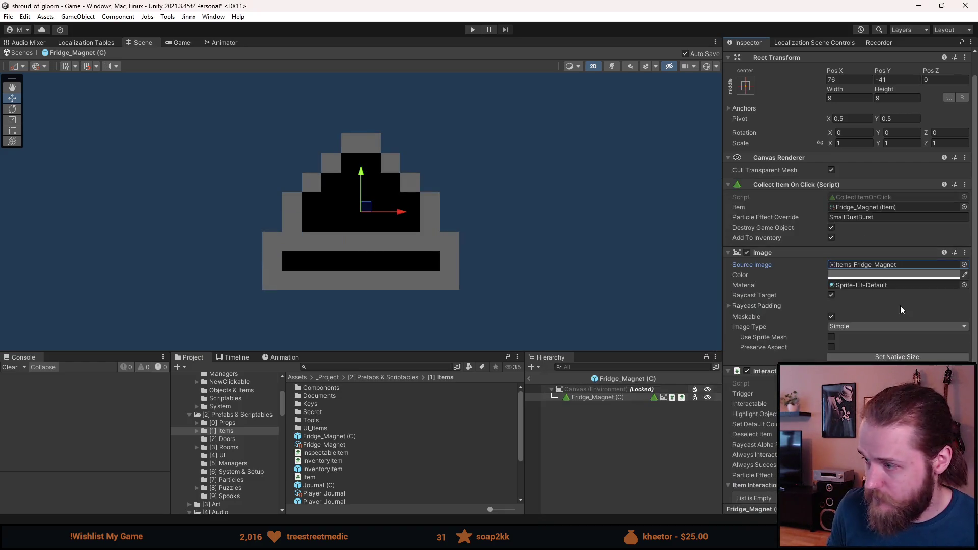
{"action": "left_click", "coordinate": [902, 357]}
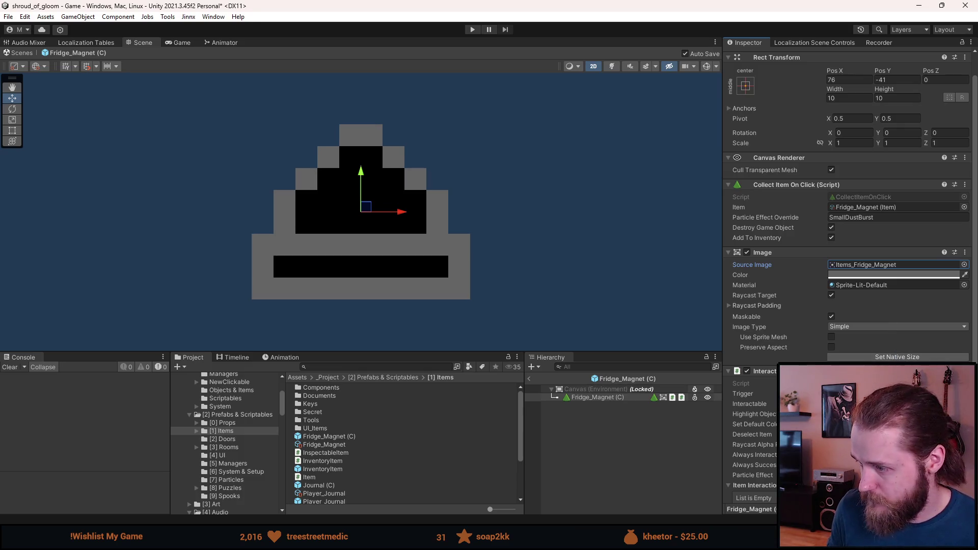
{"action": "scroll", "coordinate": [846, 204], "scroll_direction": "down", "scroll_amount": 5}
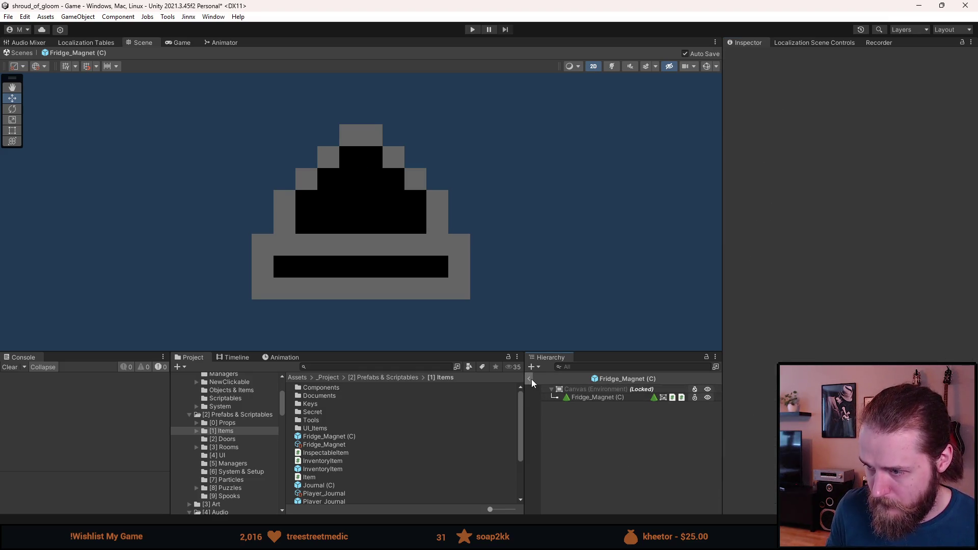
{"action": "left_click", "coordinate": [530, 380]}
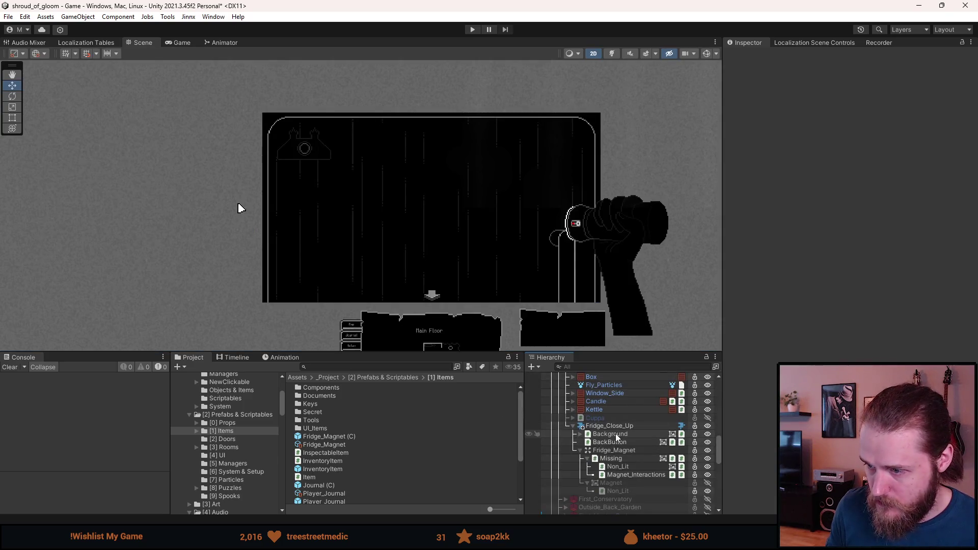
Step: Deactivate Fridge_Close_Up and add the Fridge_Magnet (C) prefab into First_Kitchen
{"action": "left_click", "coordinate": [573, 426]}
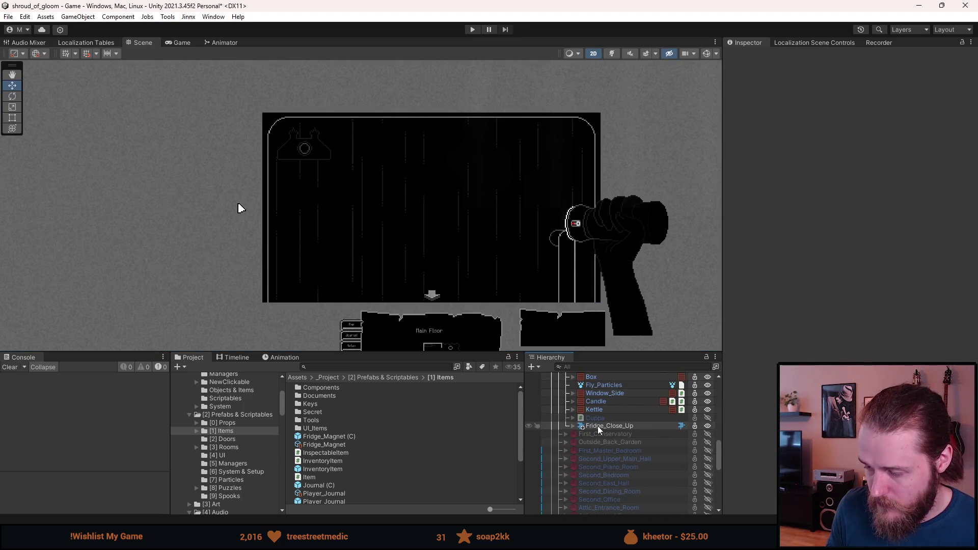
{"action": "key", "text": "a"}
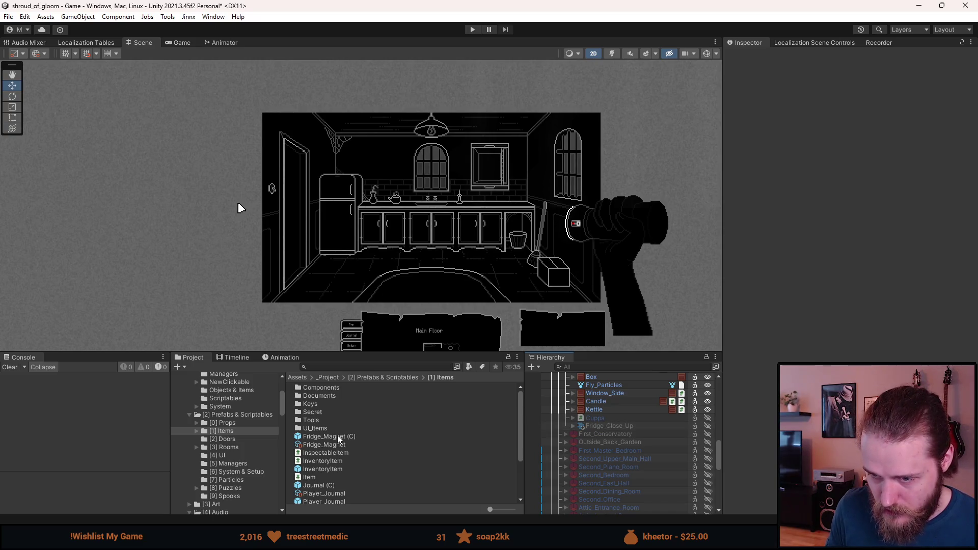
{"action": "mouse_move", "coordinate": [337, 436]}
{"action": "left_mouse_down"}
{"action": "mouse_move", "coordinate": [542, 427]}
{"action": "mouse_move", "coordinate": [595, 412]}
{"action": "left_mouse_up"}
{"action": "key", "text": "Escape"}
{"action": "scroll", "coordinate": [565, 418], "scroll_direction": "up", "scroll_amount": 5}
{"action": "scroll", "coordinate": [567, 421], "scroll_direction": "up", "scroll_amount": 4}
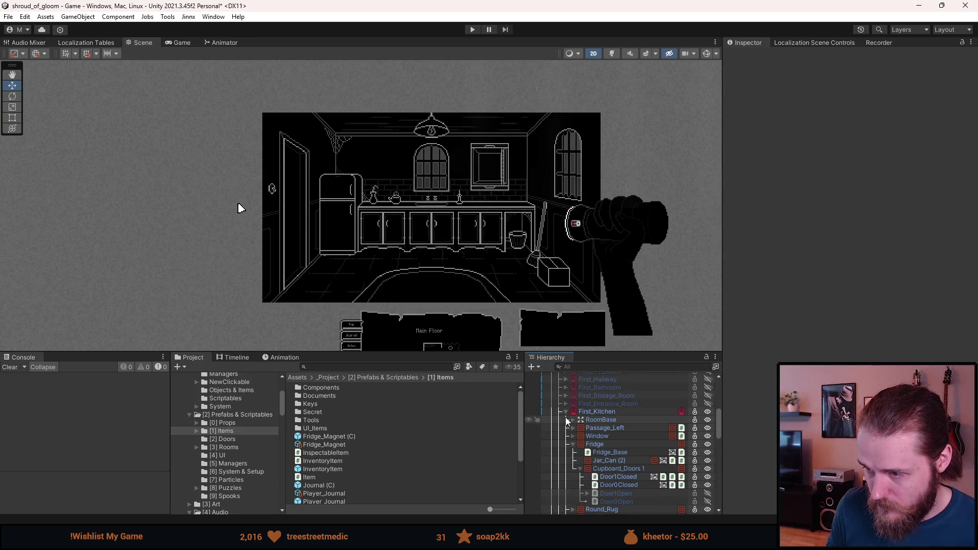
{"action": "left_click", "coordinate": [336, 445]}
{"action": "left_click_drag", "start_coordinate": [338, 445], "coordinate": [594, 413]}
Step: Move the magnet up near the picture frame and save the scene
{"action": "left_click_drag", "start_coordinate": [519, 250], "coordinate": [492, 197]}
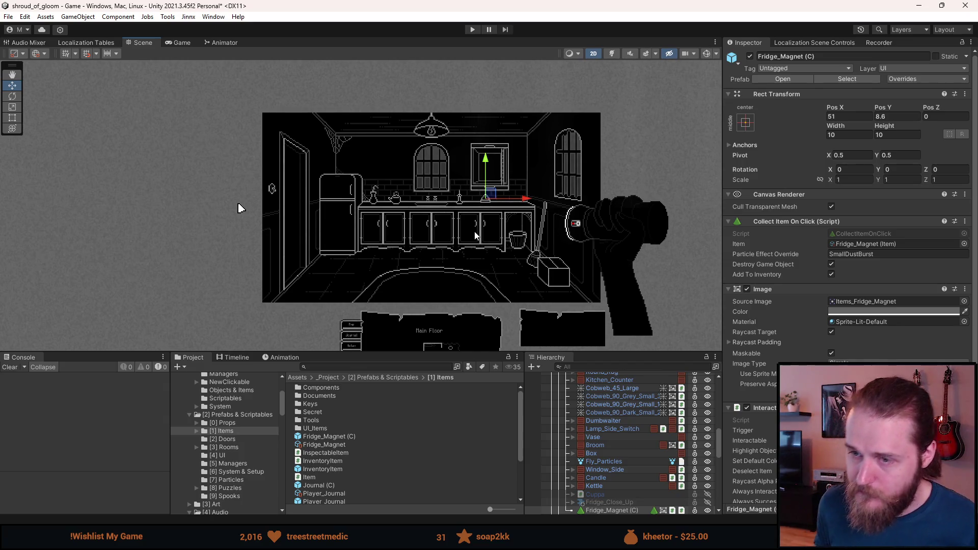
{"action": "scroll", "coordinate": [475, 231], "scroll_direction": "up", "scroll_amount": 3}
{"action": "scroll", "coordinate": [475, 231], "scroll_direction": "down", "scroll_amount": 2}
{"action": "key", "text": "ctrl+s"}
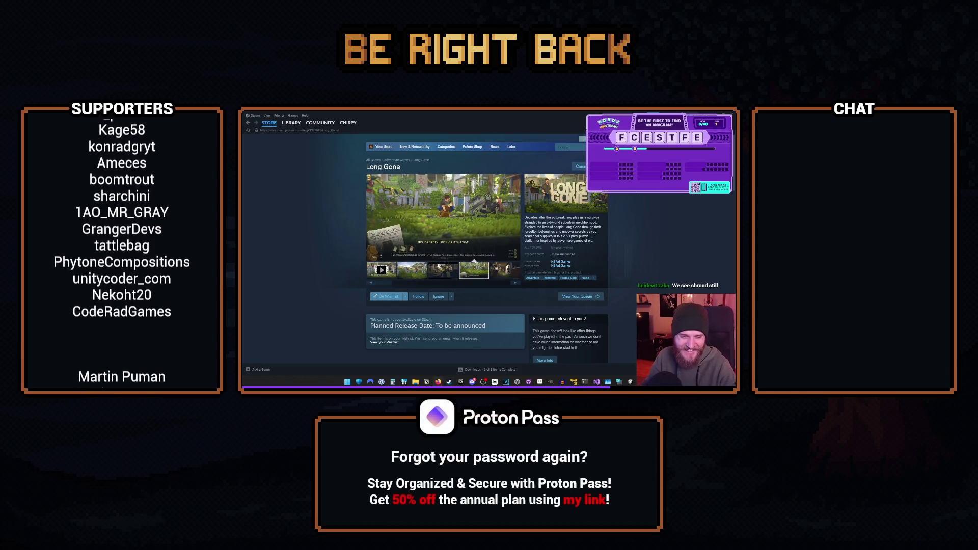
{"action": "left_click", "coordinate": [413, 271]}
{"action": "left_click", "coordinate": [441, 275]}
{"action": "left_click", "coordinate": [473, 275]}
{"action": "left_click", "coordinate": [506, 271]}
{"action": "left_click", "coordinate": [515, 284]}
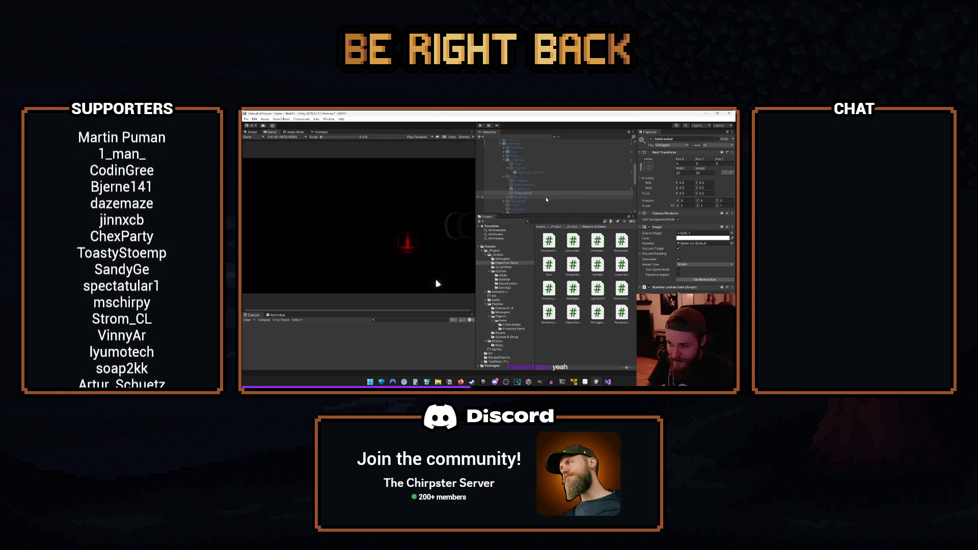
{"action": "left_click", "coordinate": [621, 336]}
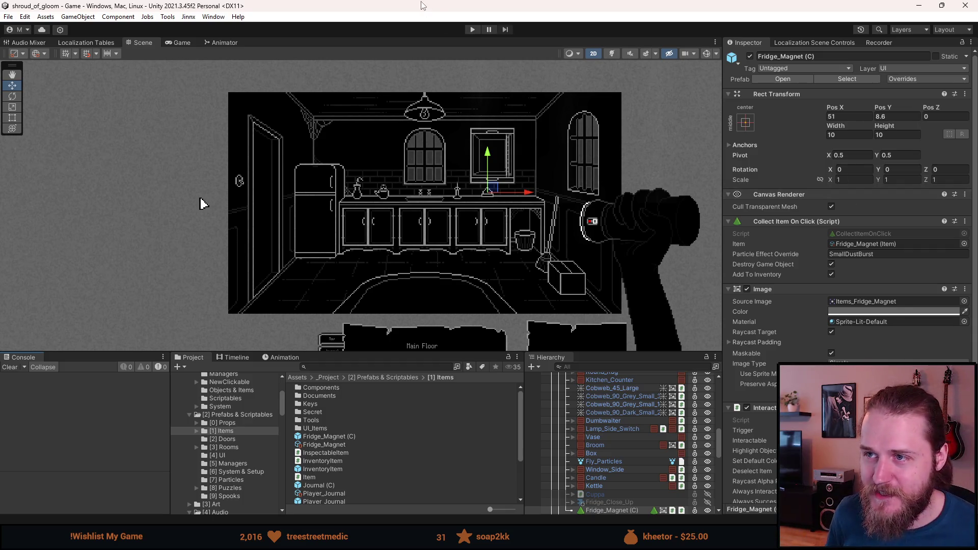
Step: Start Play mode and check the empty magnet spot on the fridge close-up
{"action": "left_click", "coordinate": [473, 29]}
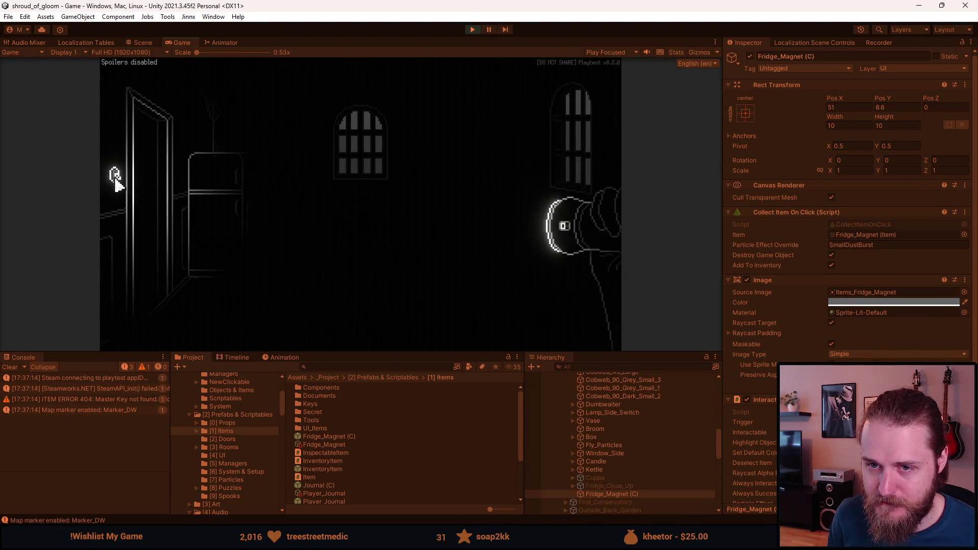
{"action": "left_click", "coordinate": [224, 188]}
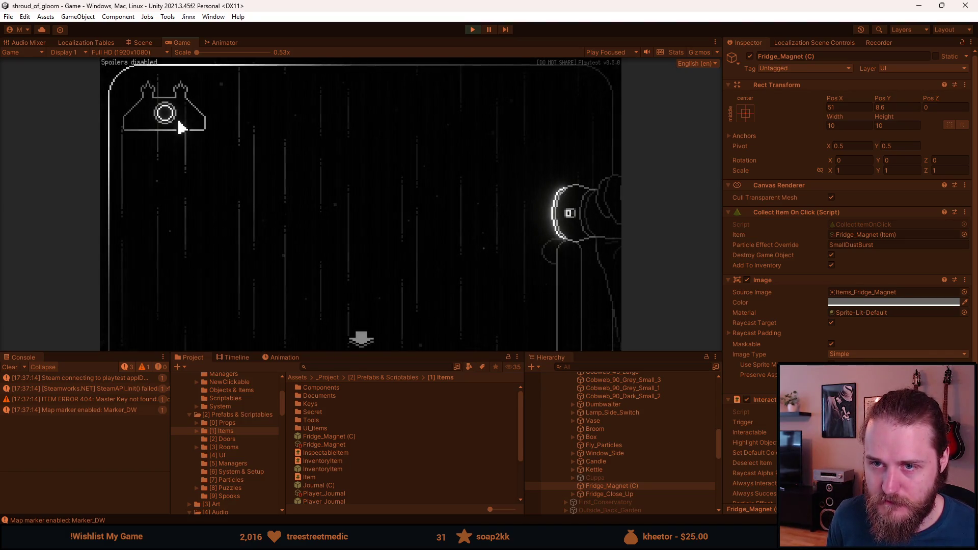
{"action": "left_click", "coordinate": [179, 126]}
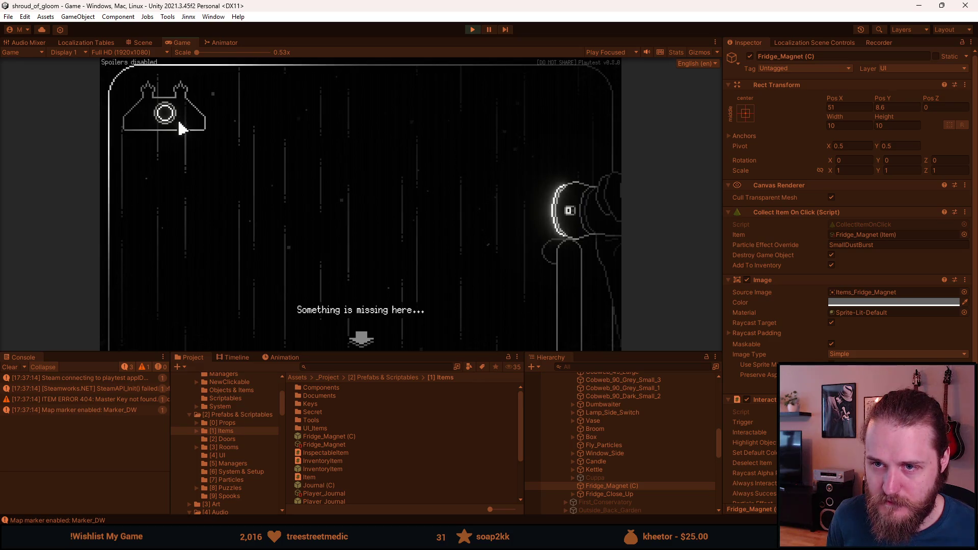
{"action": "left_click", "coordinate": [362, 340]}
{"action": "left_click", "coordinate": [197, 178]}
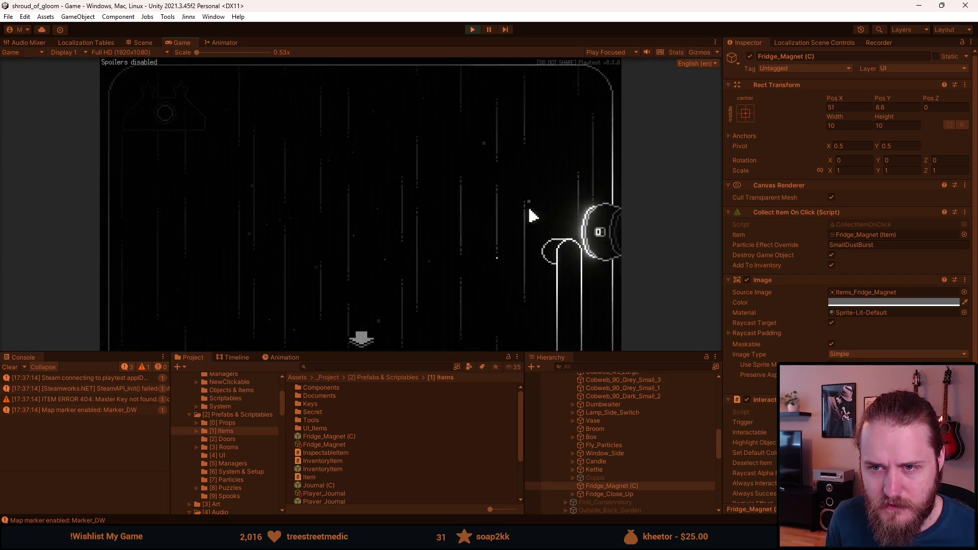
{"action": "left_click", "coordinate": [361, 339]}
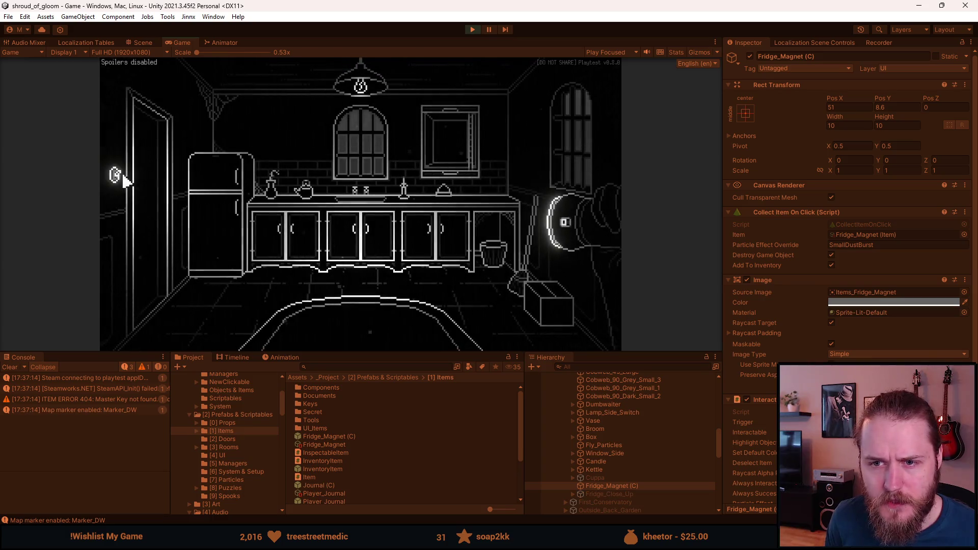
{"action": "left_click", "coordinate": [234, 187]}
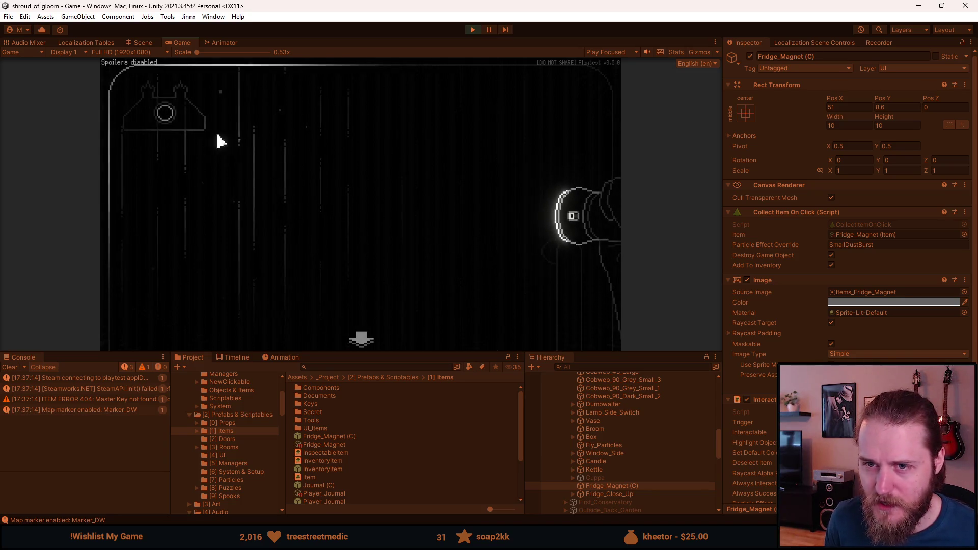
{"action": "left_click", "coordinate": [177, 127]}
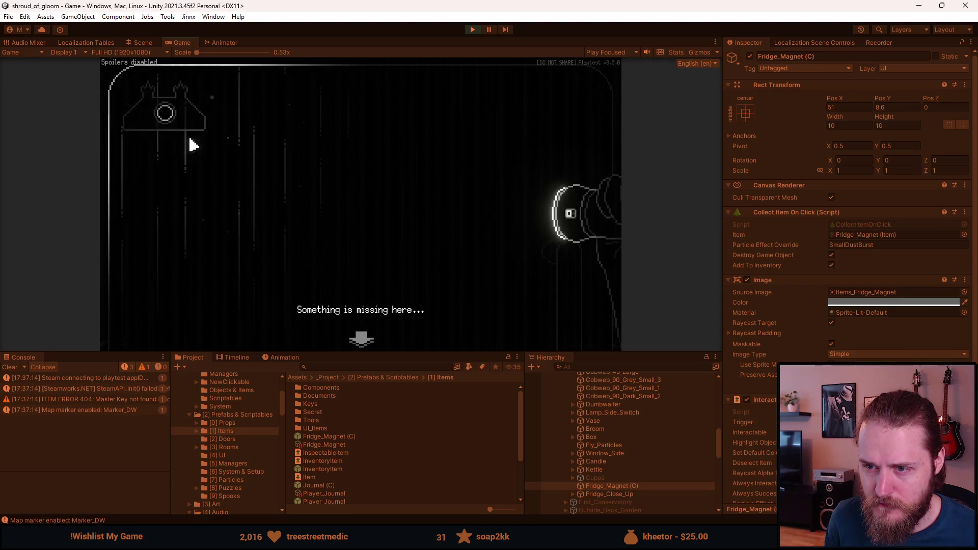
{"action": "left_click", "coordinate": [362, 331]}
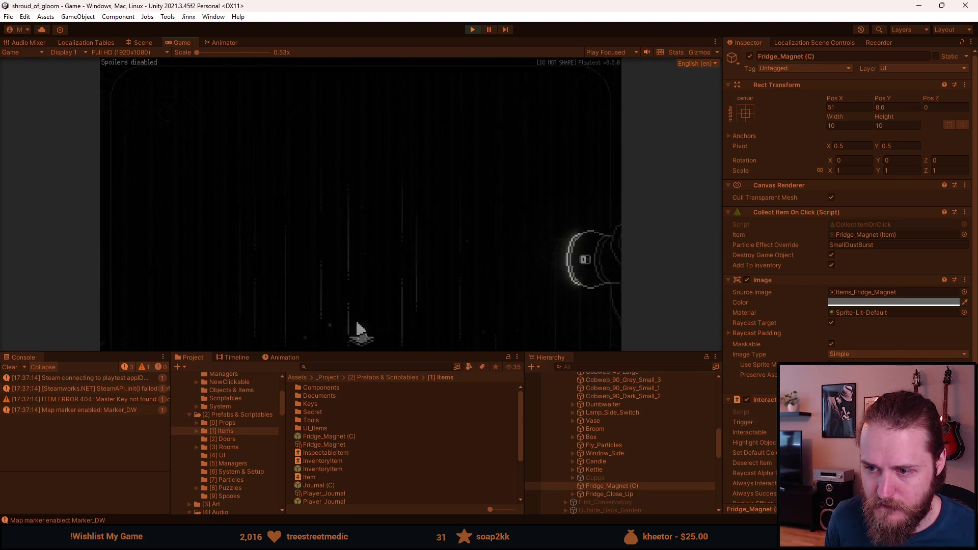
Step: Collect the Fridge Magnet from the counter, place it on the fridge spot, then pause
{"action": "left_click", "coordinate": [447, 199]}
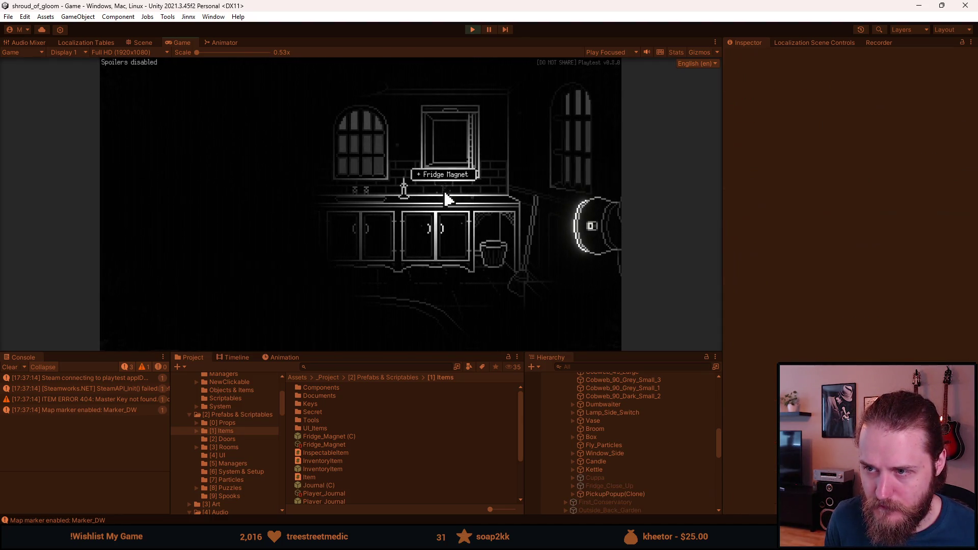
{"action": "left_click", "coordinate": [166, 341]}
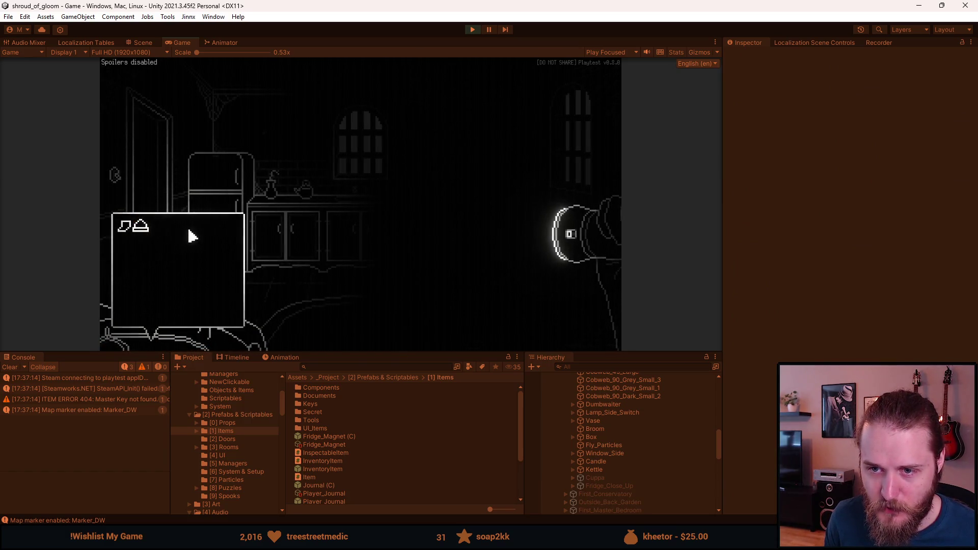
{"action": "left_click", "coordinate": [207, 229]}
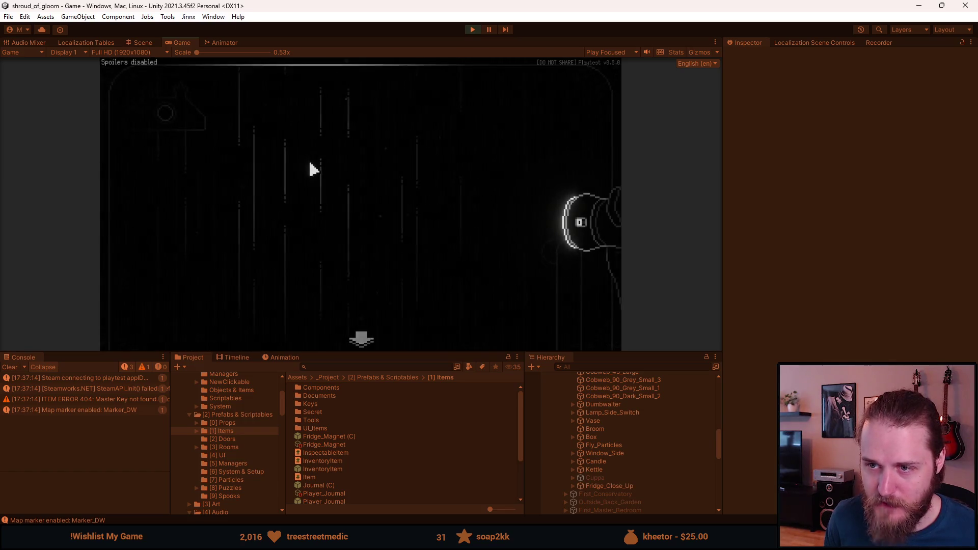
{"action": "left_click", "coordinate": [163, 339]}
{"action": "left_click", "coordinate": [134, 227]}
{"action": "left_click", "coordinate": [165, 119]}
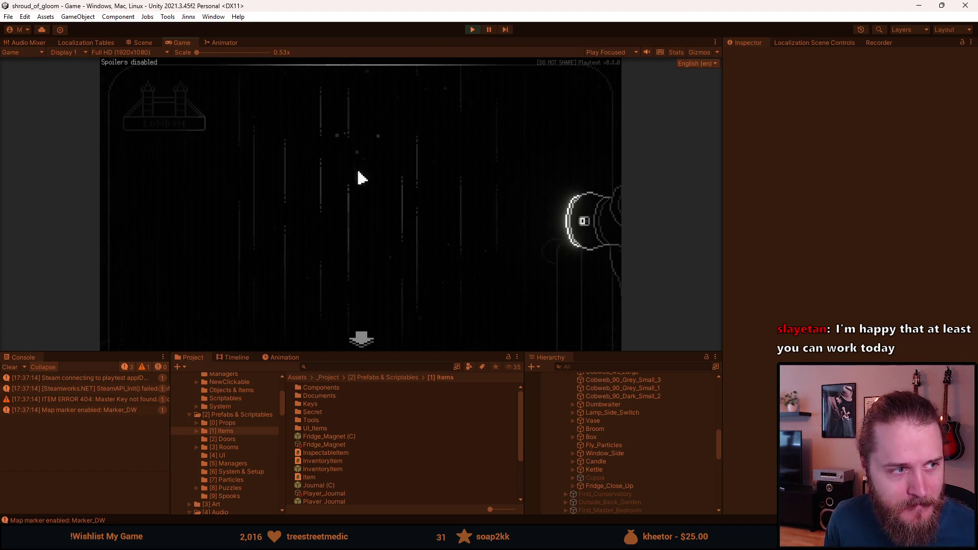
{"action": "key", "text": "Escape"}
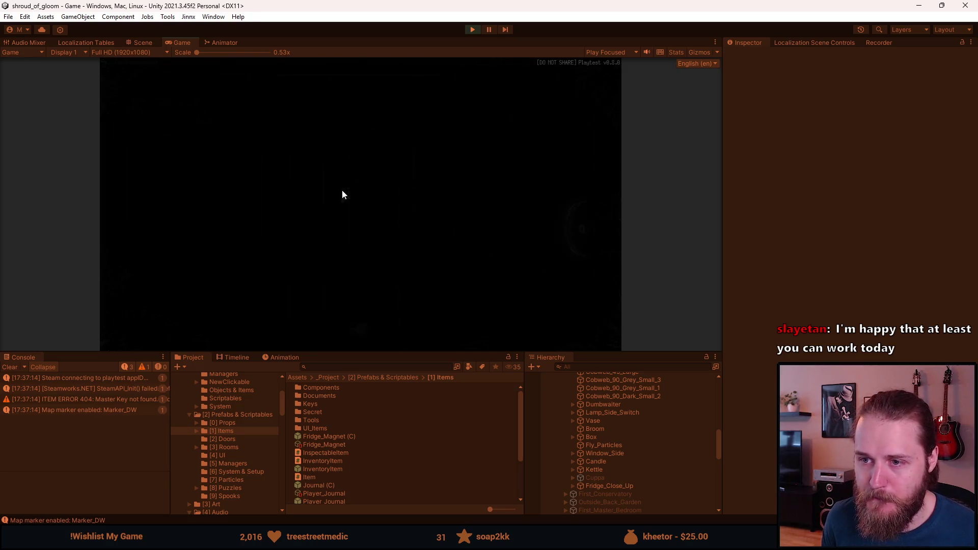
Step: Browse the game's video settings, then reload the game from the developer tools
{"action": "left_click", "coordinate": [353, 210]}
{"action": "left_click", "coordinate": [360, 173]}
{"action": "key", "text": "Escape"}
{"action": "key", "text": "Escape"}
{"action": "key", "text": "shift+space"}
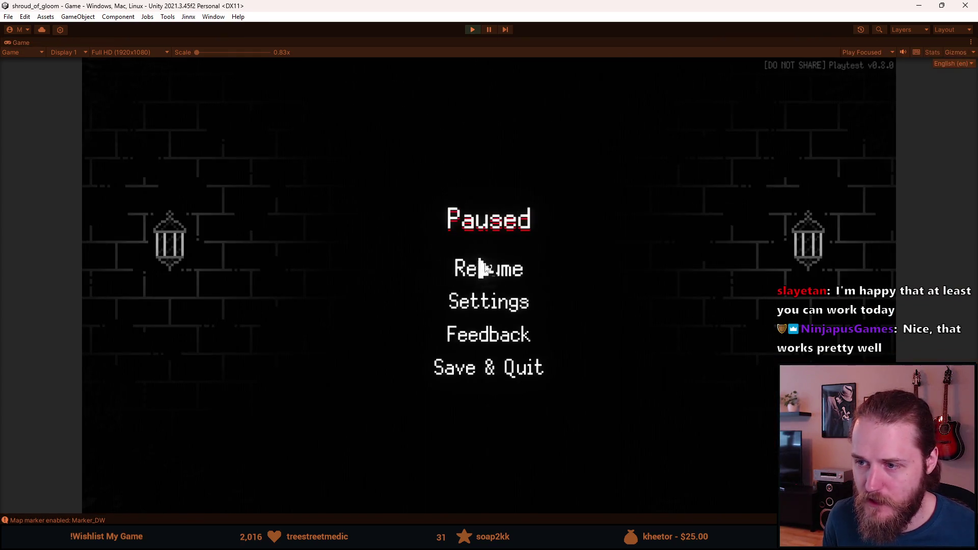
{"action": "left_click", "coordinate": [469, 264]}
{"action": "key", "text": "F1"}
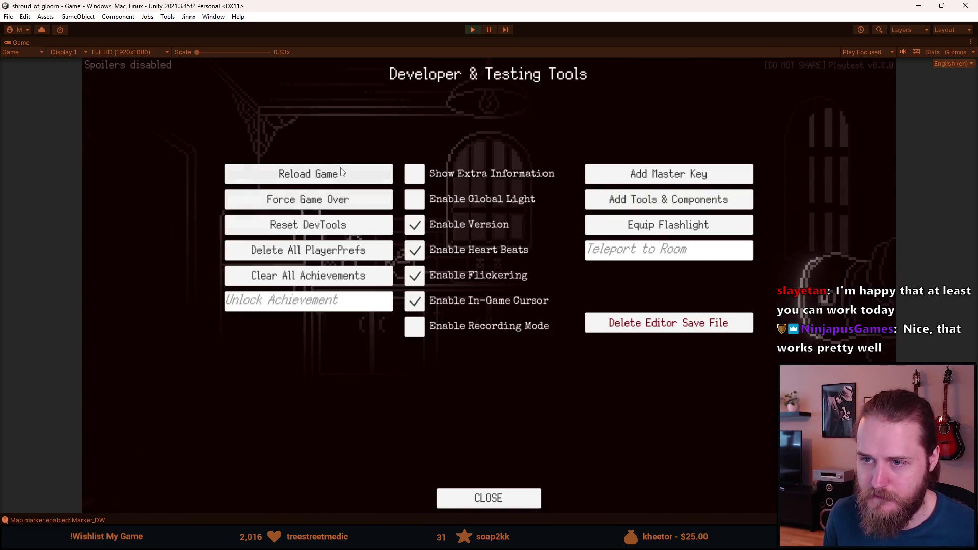
{"action": "left_click", "coordinate": [339, 175]}
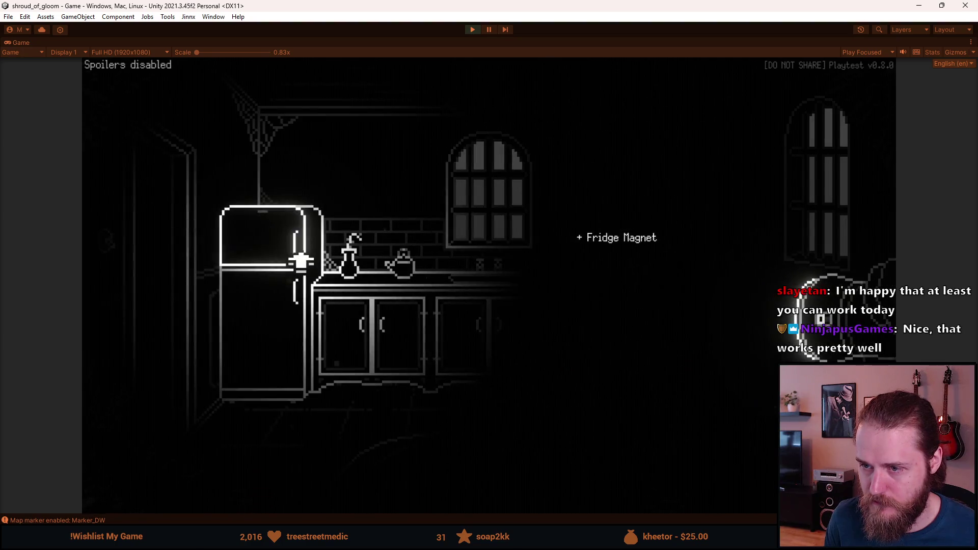
Step: Place the Fridge Magnet on the fridge spot again and stop the playtest
{"action": "left_click", "coordinate": [280, 251]}
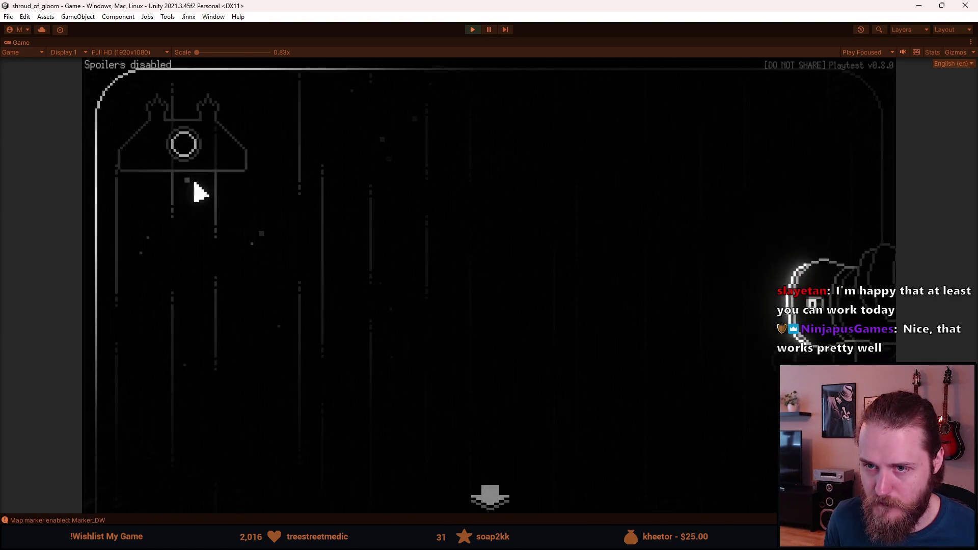
{"action": "left_click", "coordinate": [187, 150]}
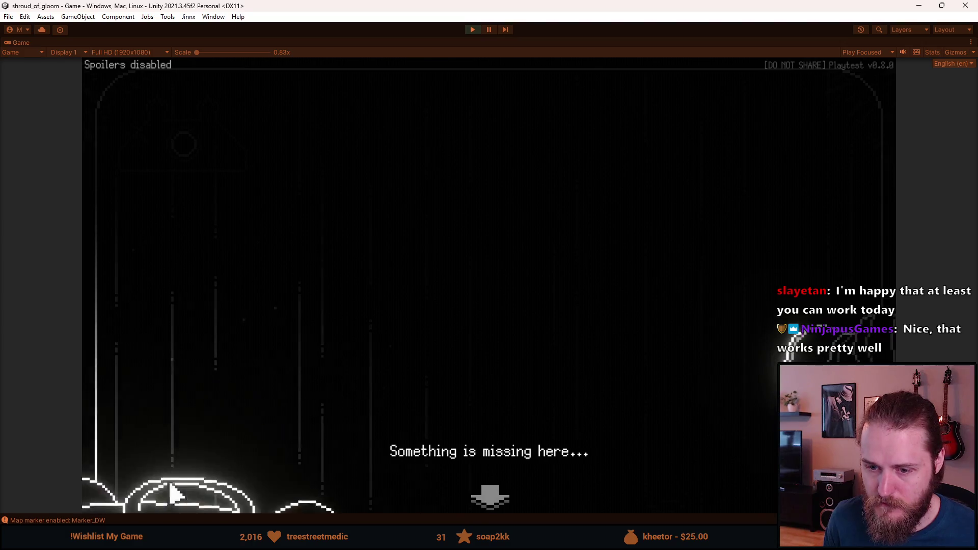
{"action": "left_click", "coordinate": [175, 489]}
{"action": "left_click", "coordinate": [145, 321]}
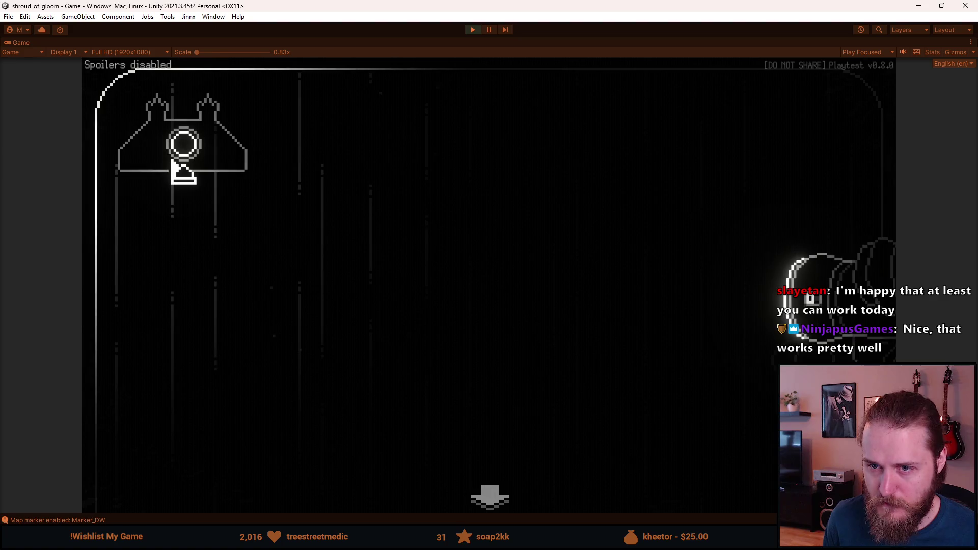
{"action": "left_click", "coordinate": [173, 163]}
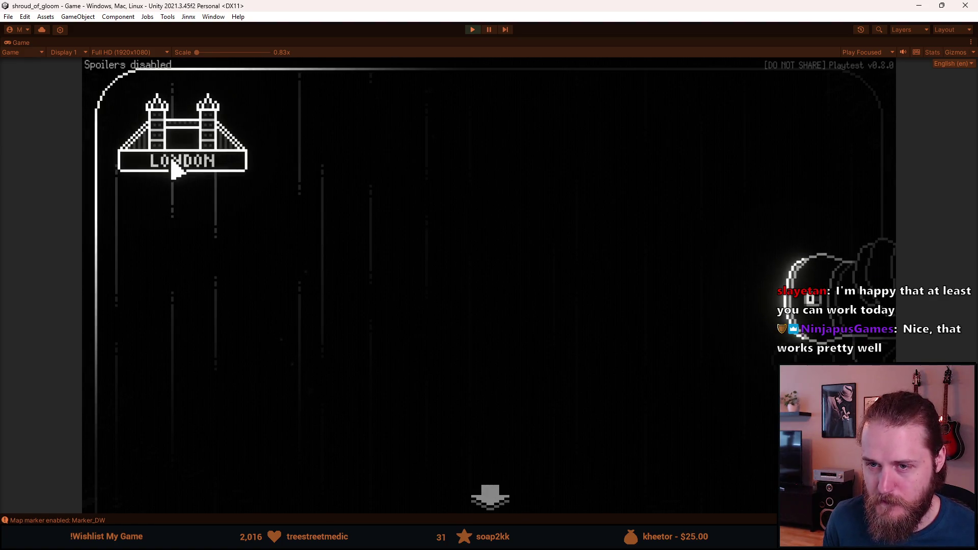
{"action": "left_click", "coordinate": [473, 29]}
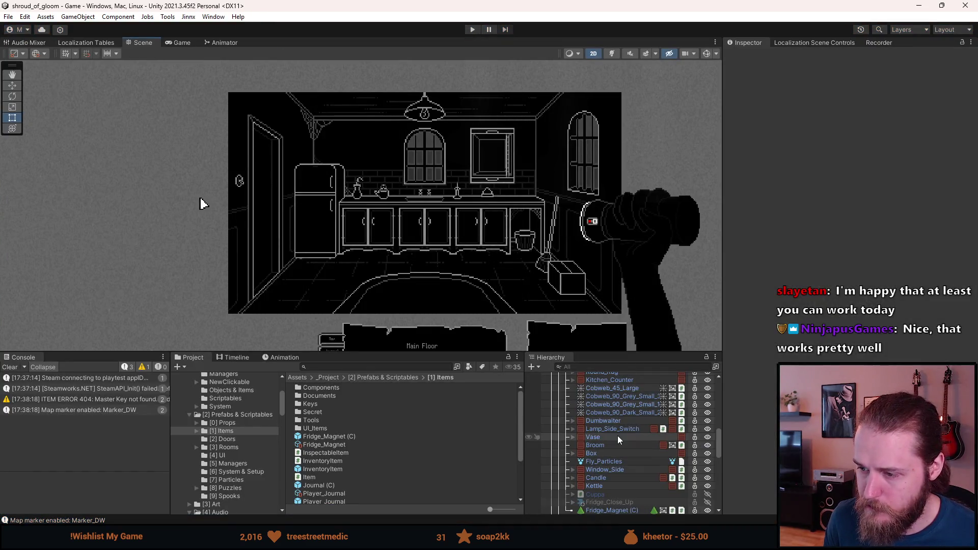
Step: Set Magnet_Interactions' knock sound Volume Multiplier to 0.75 and replay at the fridge close-up
{"action": "scroll", "coordinate": [593, 488], "scroll_direction": "down", "scroll_amount": 3}
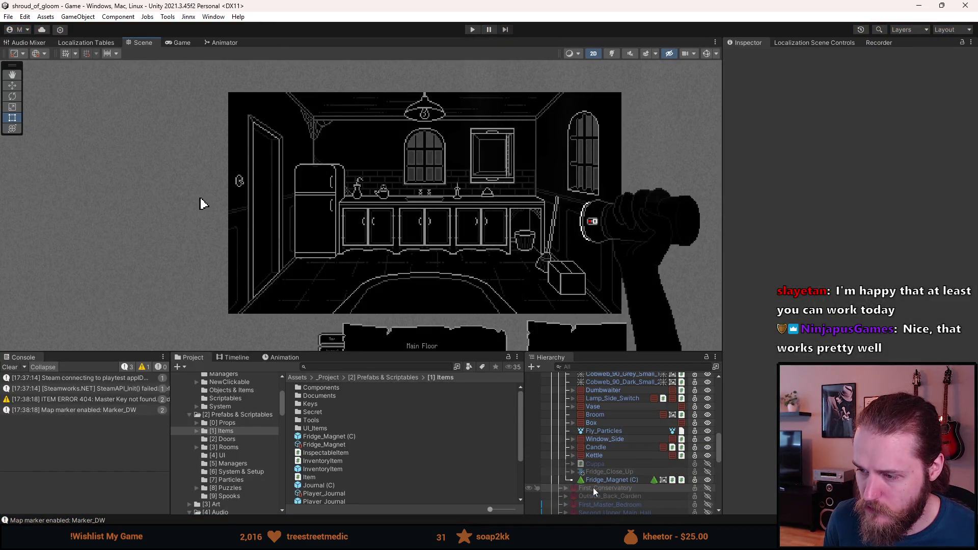
{"action": "left_click", "coordinate": [573, 472]}
{"action": "left_click", "coordinate": [586, 460]}
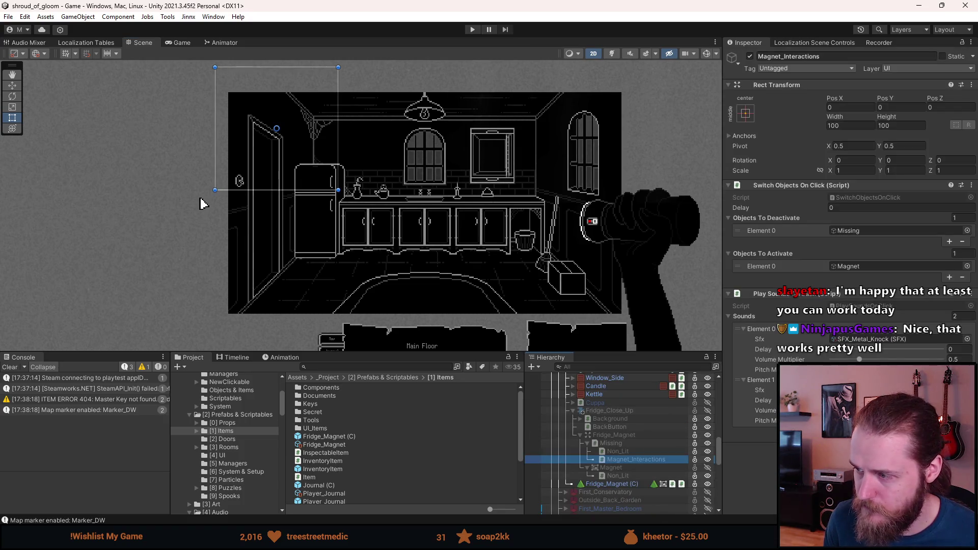
{"action": "left_click", "coordinate": [960, 359]}
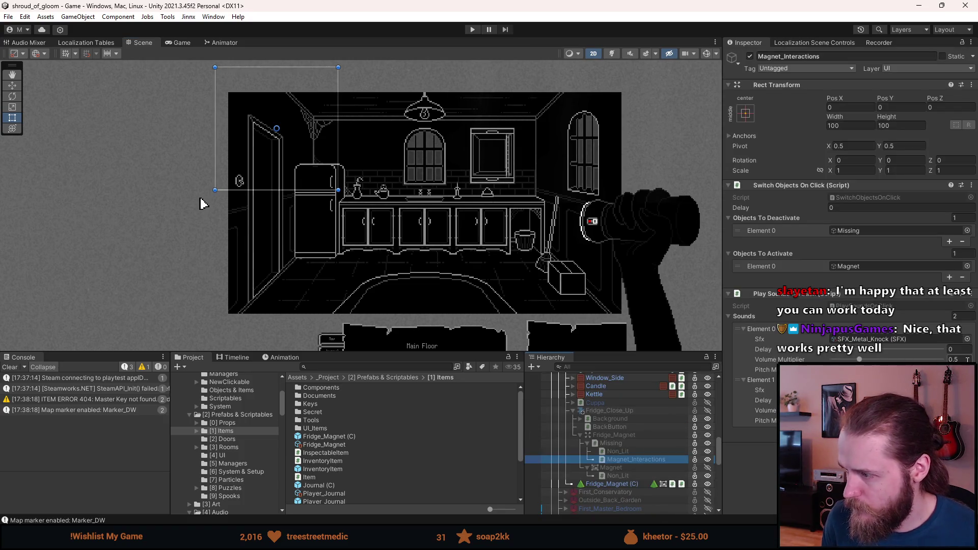
{"action": "type", "text": "7"}
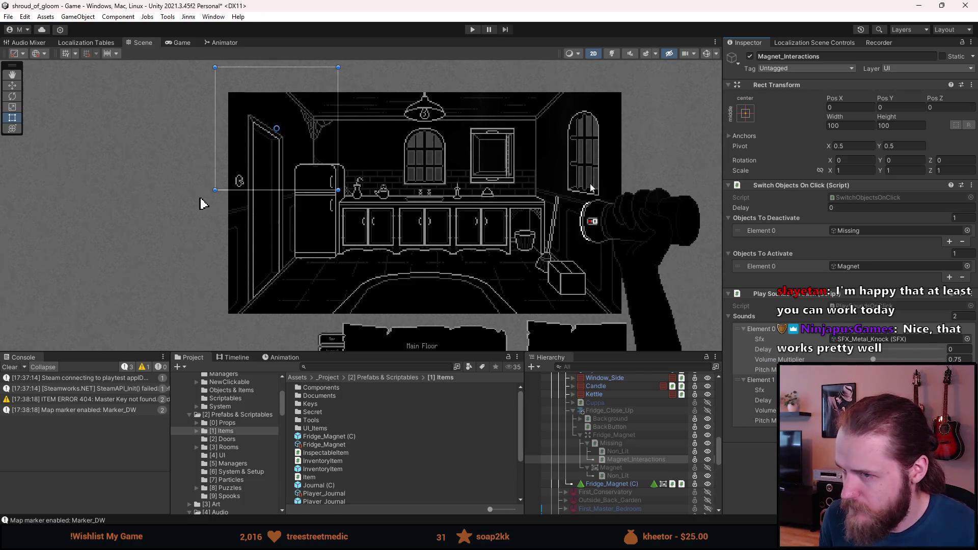
{"action": "left_click", "coordinate": [473, 29]}
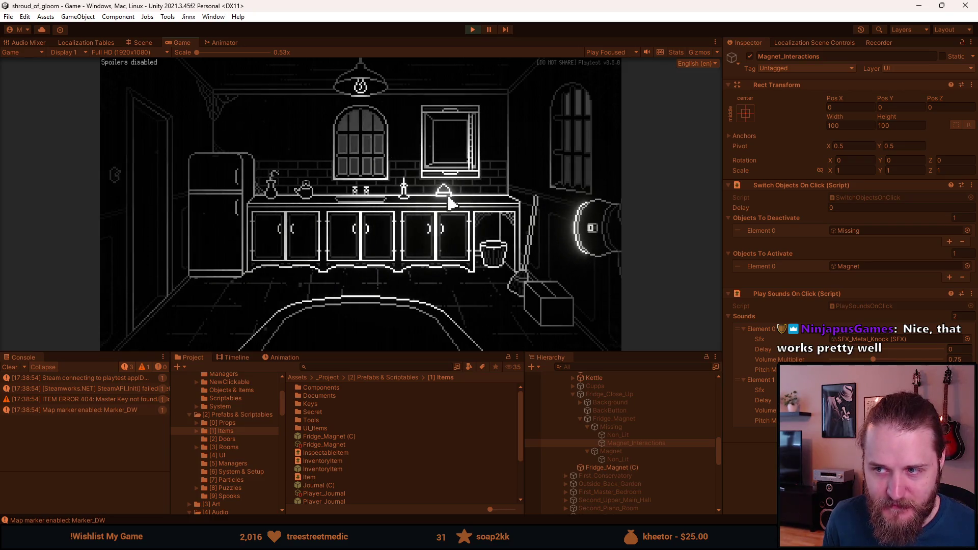
{"action": "left_click", "coordinate": [237, 183]}
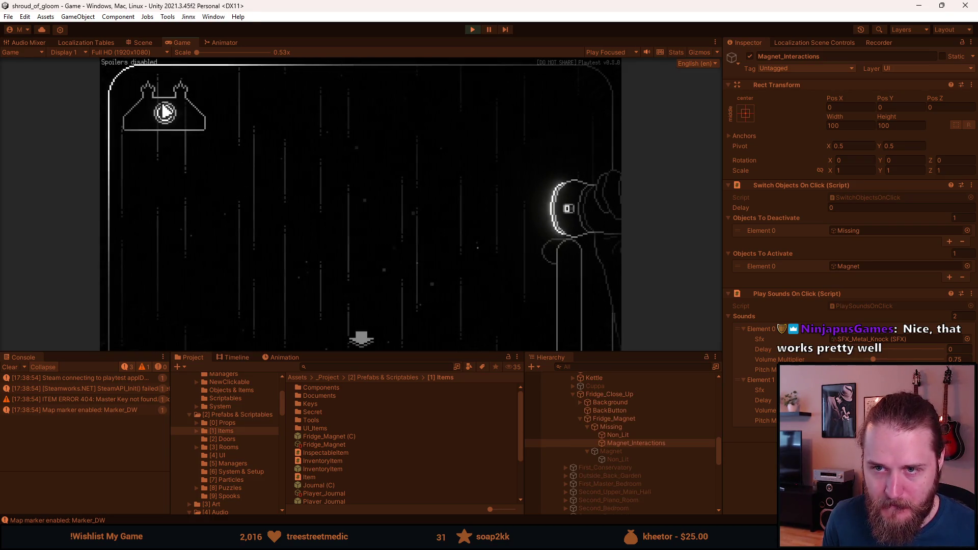
Step: Place the inventory's Fridge Magnet on the fridge spot, then reload the game via developer tools
{"action": "left_click", "coordinate": [165, 112]}
{"action": "mouse_move", "coordinate": [148, 305]}
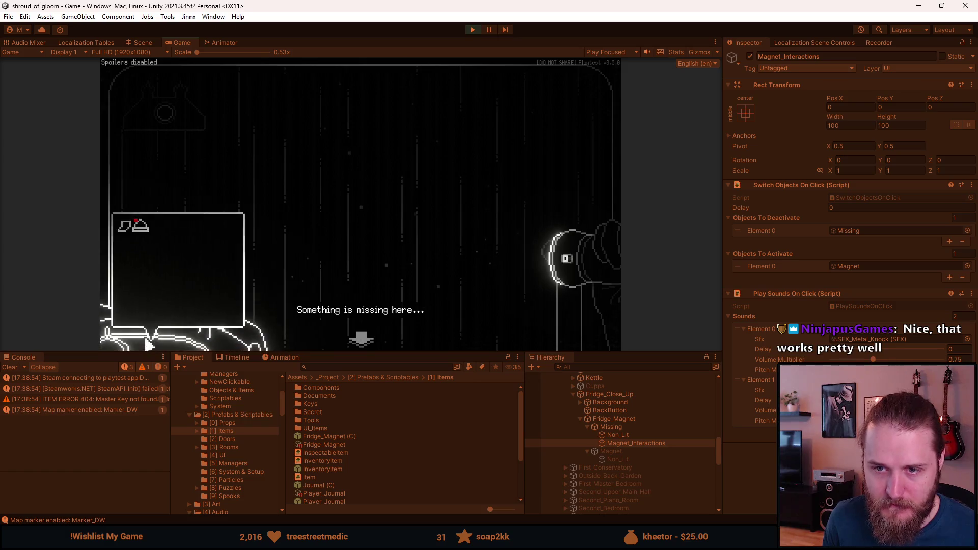
{"action": "left_click", "coordinate": [145, 237]}
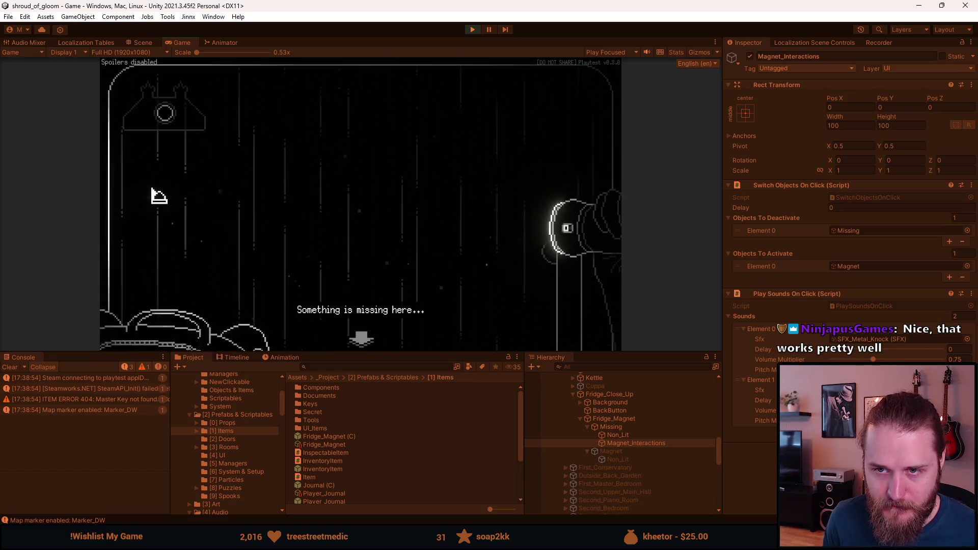
{"action": "left_click", "coordinate": [166, 120]}
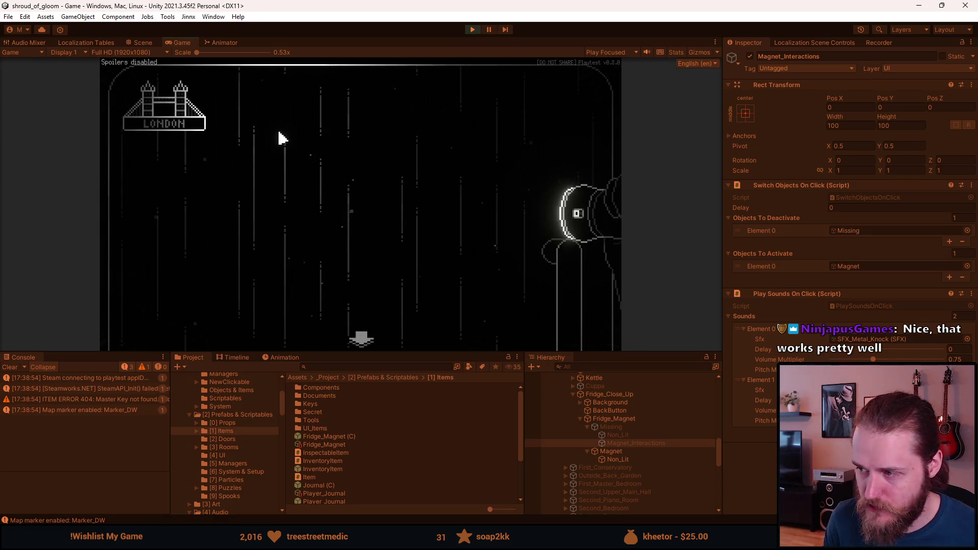
{"action": "key", "text": "F1"}
{"action": "left_click", "coordinate": [253, 136]}
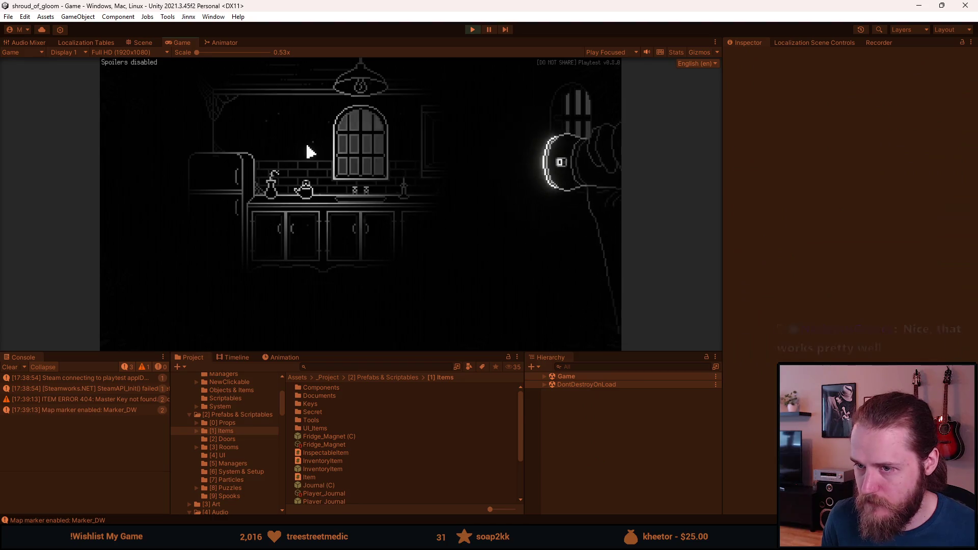
Step: Expand Game > Canvas > Rooms > First_Kitchen and inspect the Fridge_Magnet (C) collectable
{"action": "left_click", "coordinate": [544, 376]}
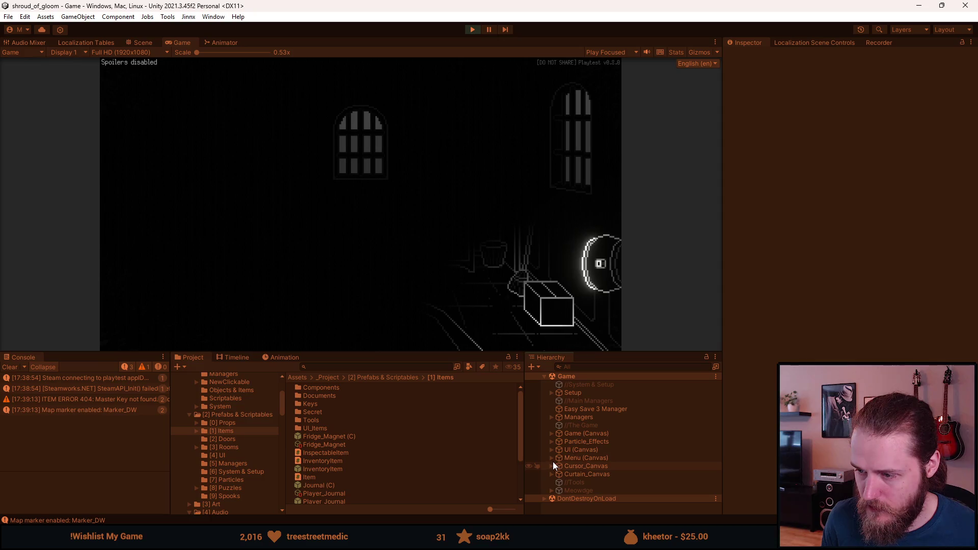
{"action": "left_click", "coordinate": [552, 434]}
{"action": "left_click", "coordinate": [558, 449]}
{"action": "scroll", "coordinate": [571, 489], "scroll_direction": "down", "scroll_amount": 5}
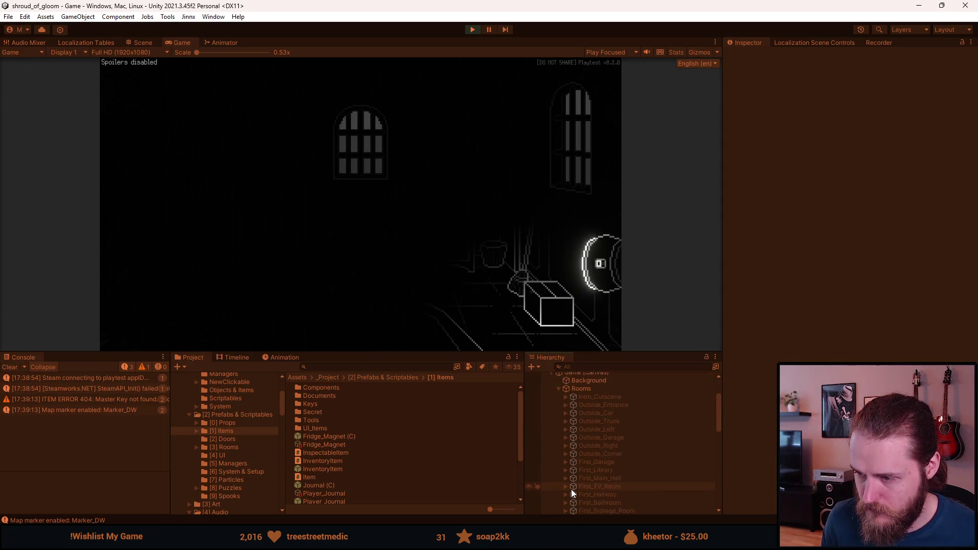
{"action": "scroll", "coordinate": [571, 474], "scroll_direction": "up", "scroll_amount": 2}
{"action": "left_click", "coordinate": [568, 466]}
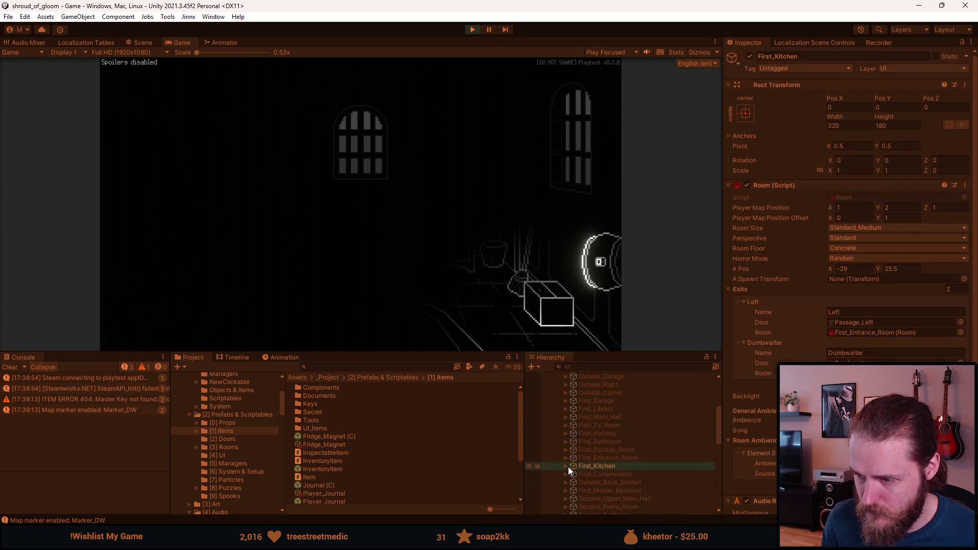
{"action": "left_click", "coordinate": [566, 467]}
{"action": "scroll", "coordinate": [566, 467], "scroll_direction": "down", "scroll_amount": 3}
{"action": "scroll", "coordinate": [574, 466], "scroll_direction": "down", "scroll_amount": 3}
{"action": "left_click", "coordinate": [586, 463]}
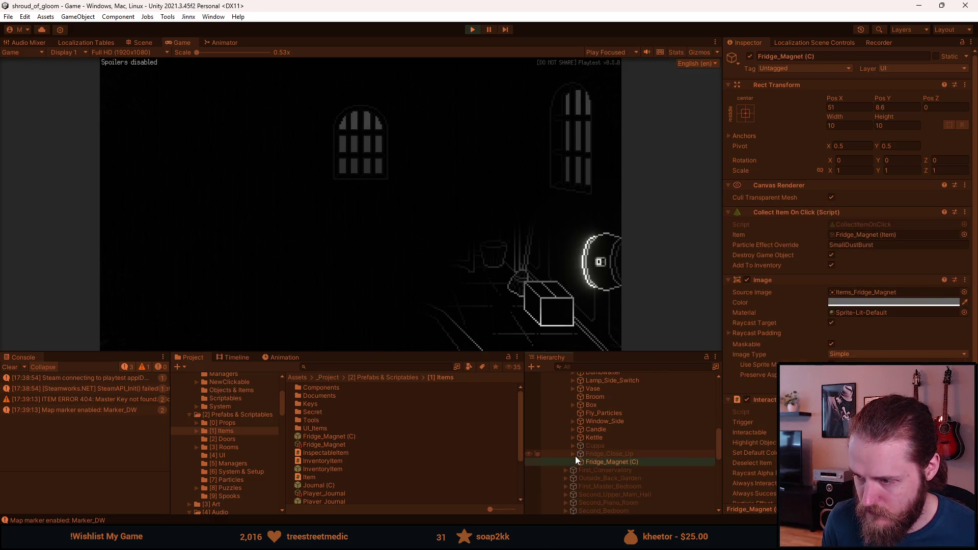
Step: Inspect Magnet_Interactions under Fridge_Close_Up > Fridge_Magnet > Missing and clear its first sound slot
{"action": "left_click", "coordinate": [573, 454]}
{"action": "left_click", "coordinate": [579, 448]}
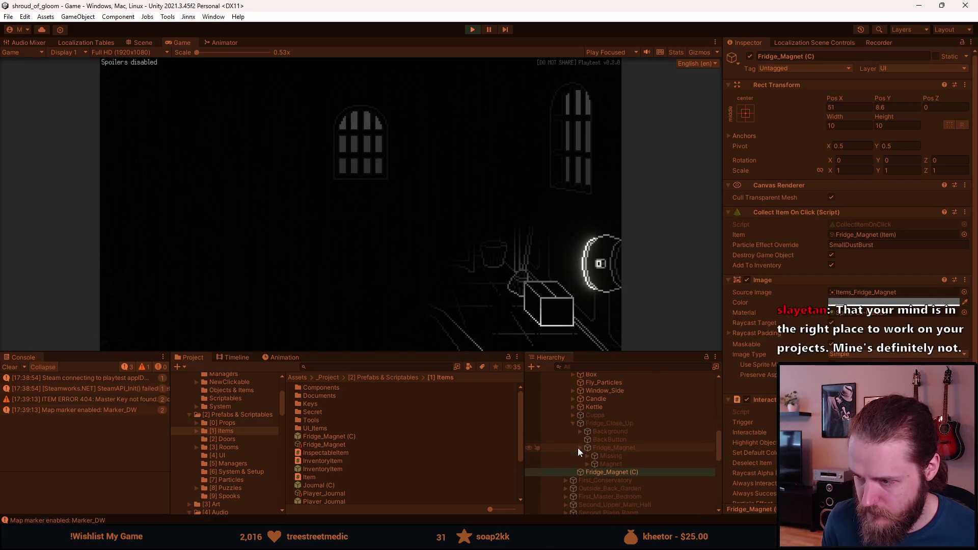
{"action": "left_click", "coordinate": [587, 458]}
{"action": "left_click", "coordinate": [613, 472]}
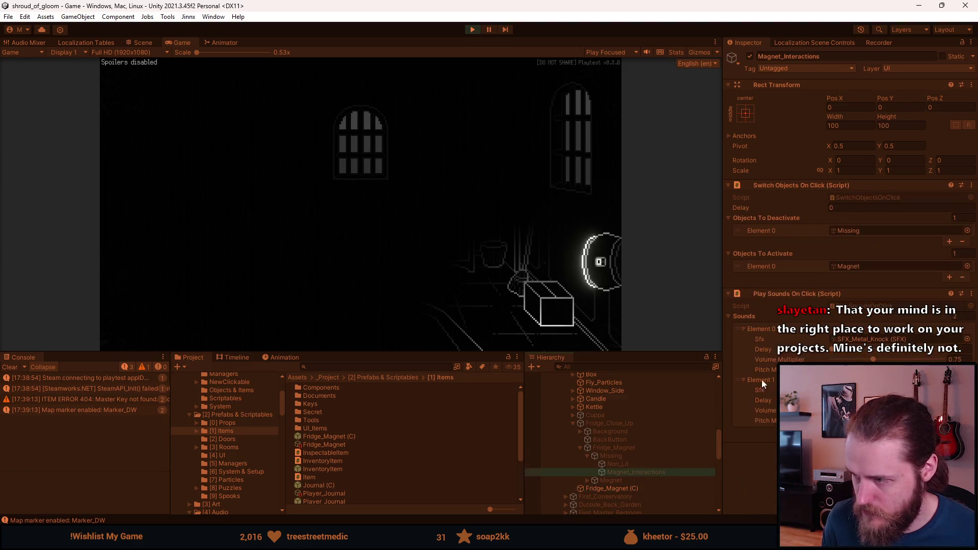
{"action": "left_click", "coordinate": [904, 339]}
{"action": "key", "text": "Delete"}
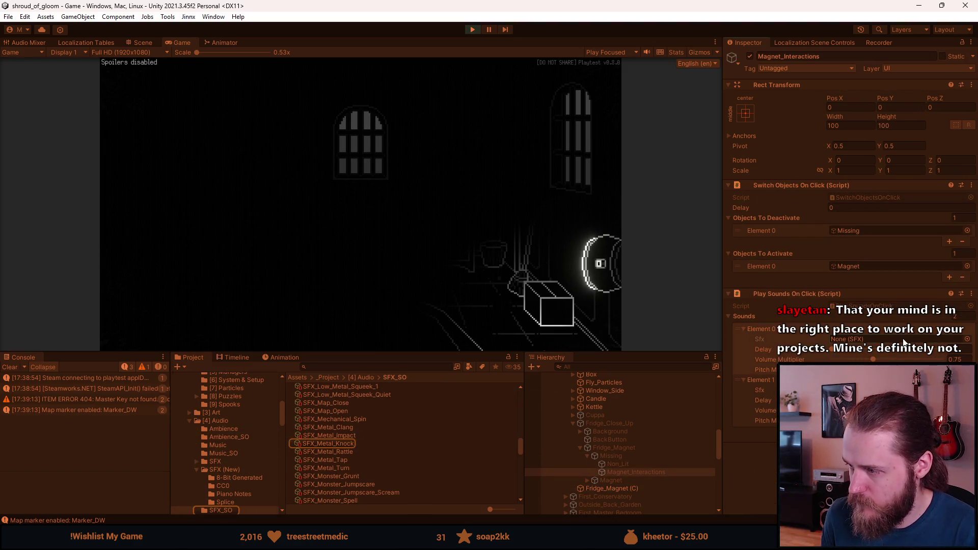
Step: Reopen the fridge close-up, drag the Fridge Magnet onto its spot, and stop play mode
{"action": "left_click", "coordinate": [396, 289]}
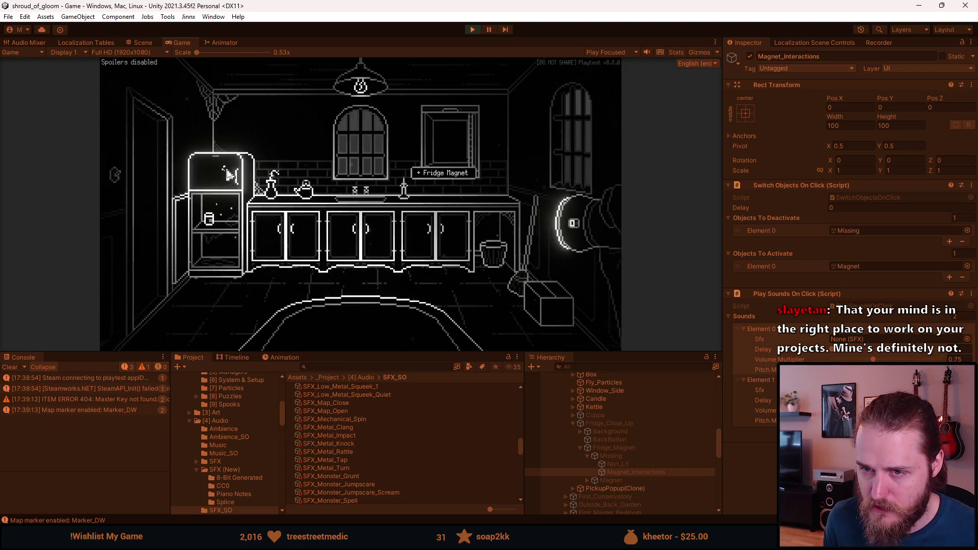
{"action": "left_click", "coordinate": [236, 204]}
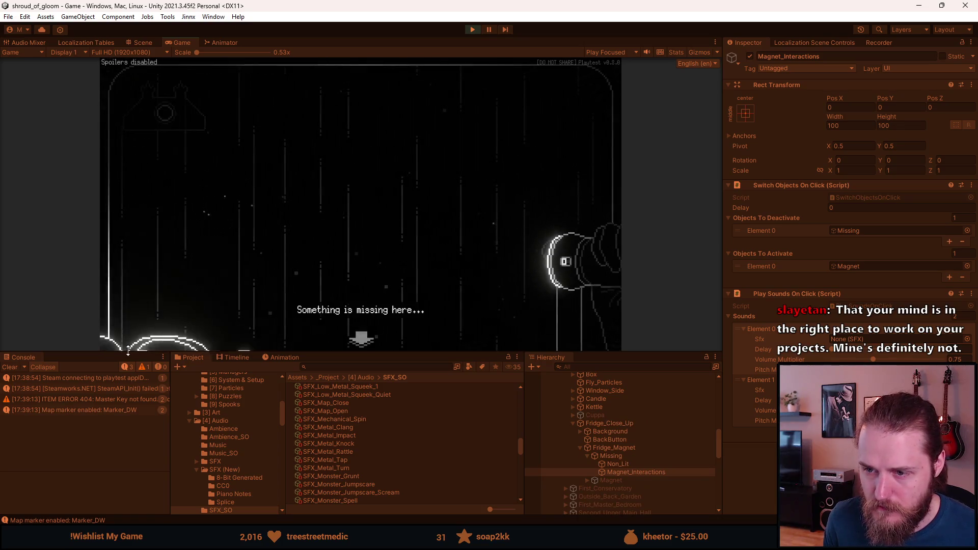
{"action": "left_click", "coordinate": [153, 331]}
{"action": "left_click_drag", "start_coordinate": [142, 230], "coordinate": [179, 122]}
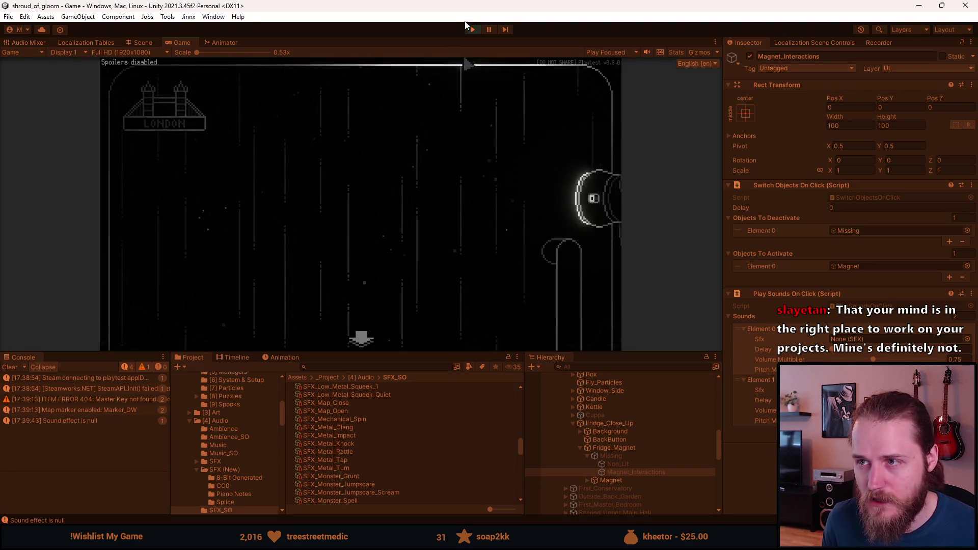
{"action": "key", "text": "ctrl+p"}
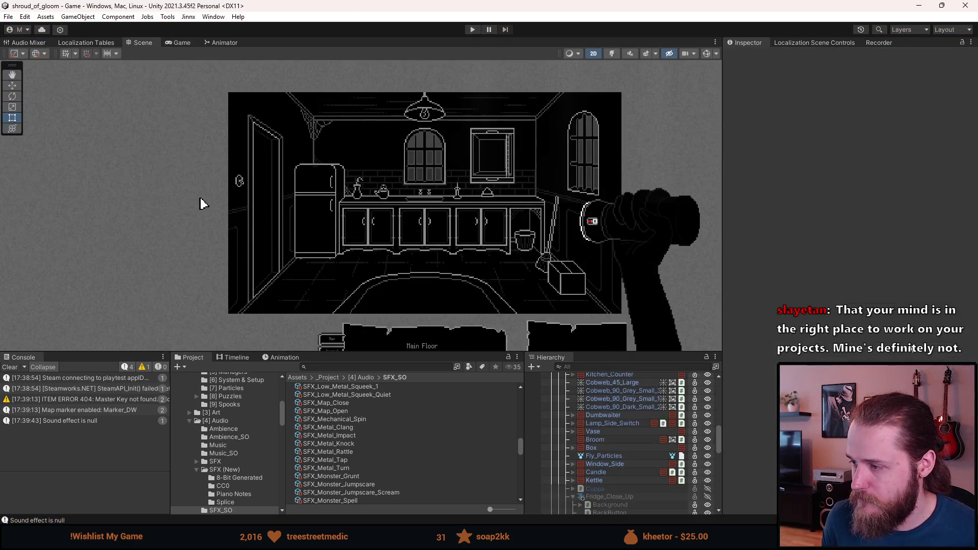
Step: Review Missing, Magnet_Interactions and Fridge_Close_Up's Puzzle script, then clear the Console
{"action": "scroll", "coordinate": [624, 481], "scroll_direction": "down", "scroll_amount": 2}
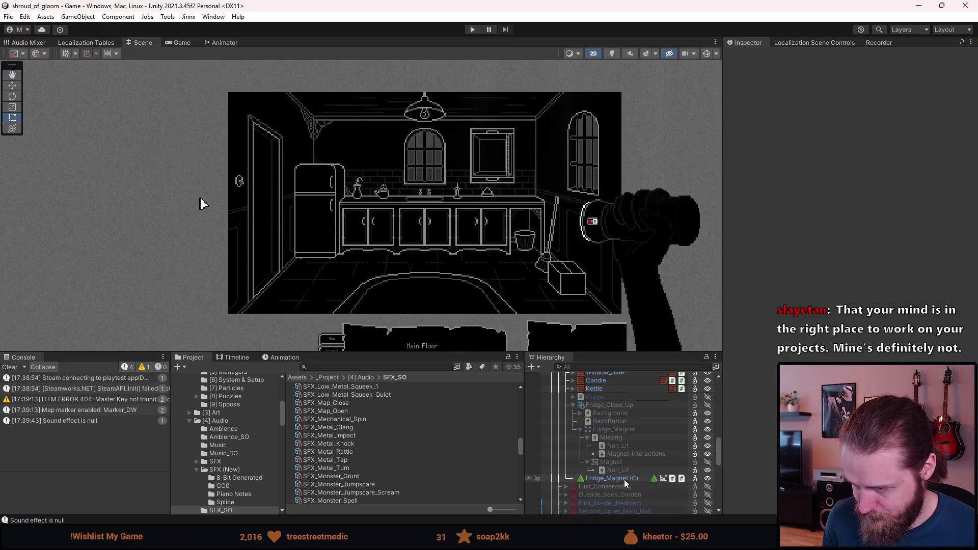
{"action": "left_click", "coordinate": [628, 439]}
{"action": "left_click", "coordinate": [627, 455]}
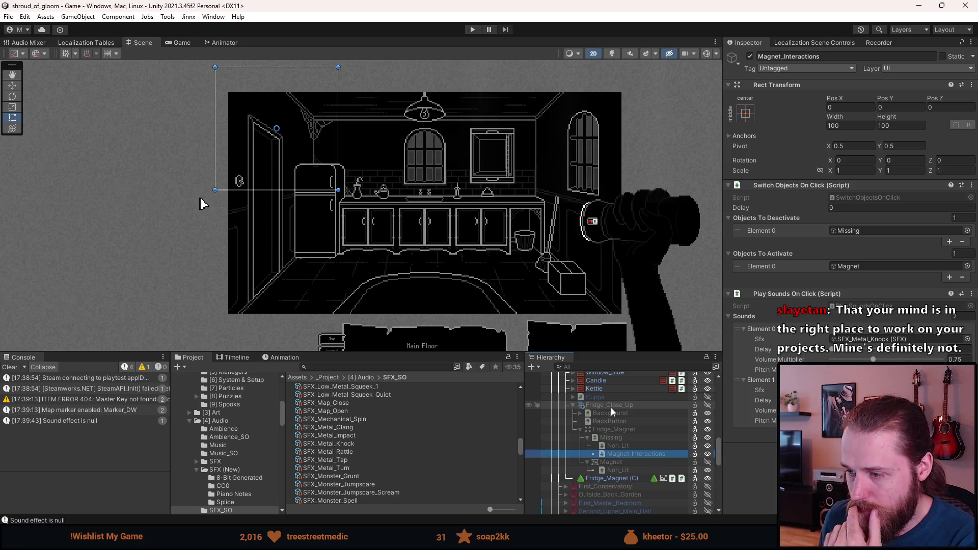
{"action": "left_click", "coordinate": [612, 406]}
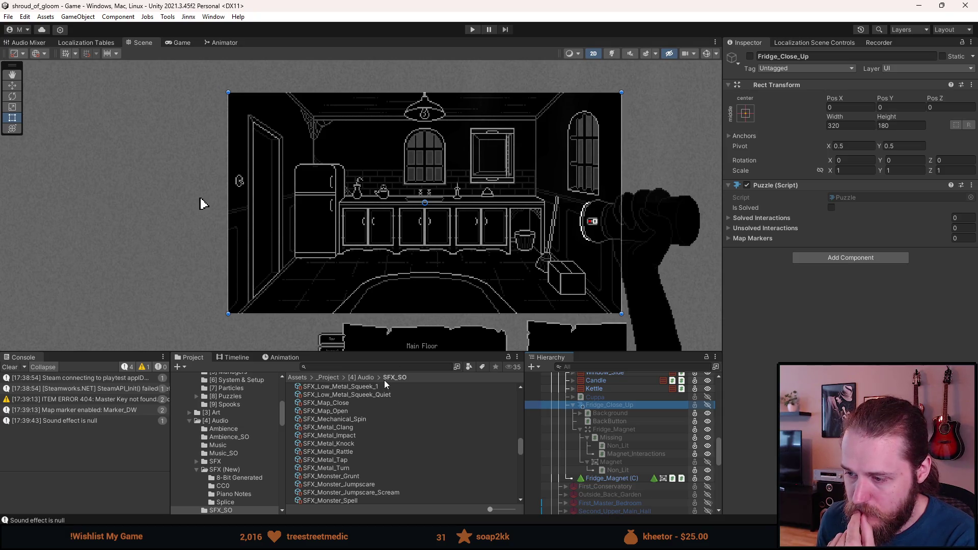
{"action": "left_click", "coordinate": [9, 367]}
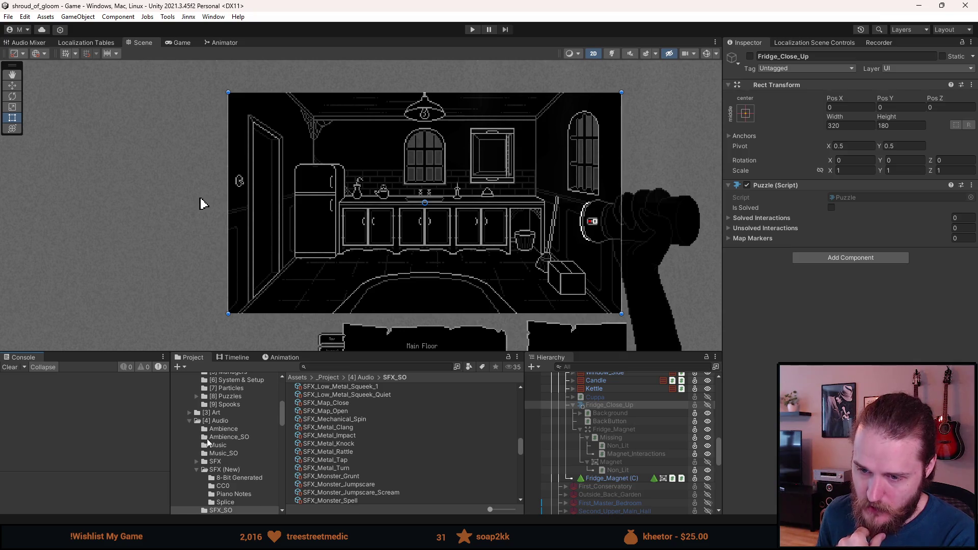
Step: Open the [2] Prefabs & Scriptables folder and frame Fridge_Close_Up in the Scene view
{"action": "left_click", "coordinate": [225, 438]}
{"action": "scroll", "coordinate": [226, 444], "scroll_direction": "up", "scroll_amount": 5}
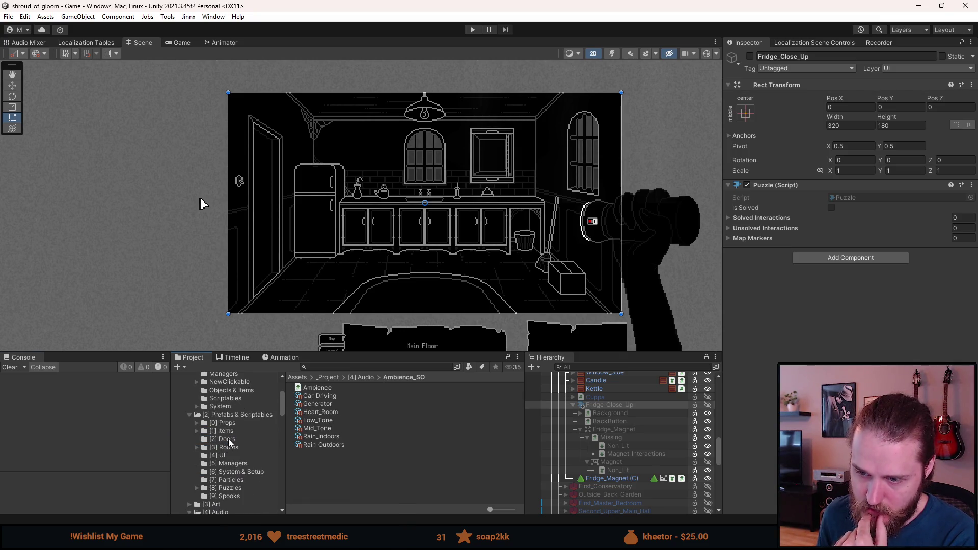
{"action": "left_click", "coordinate": [233, 413]}
{"action": "scroll", "coordinate": [221, 470], "scroll_direction": "up", "scroll_amount": 5}
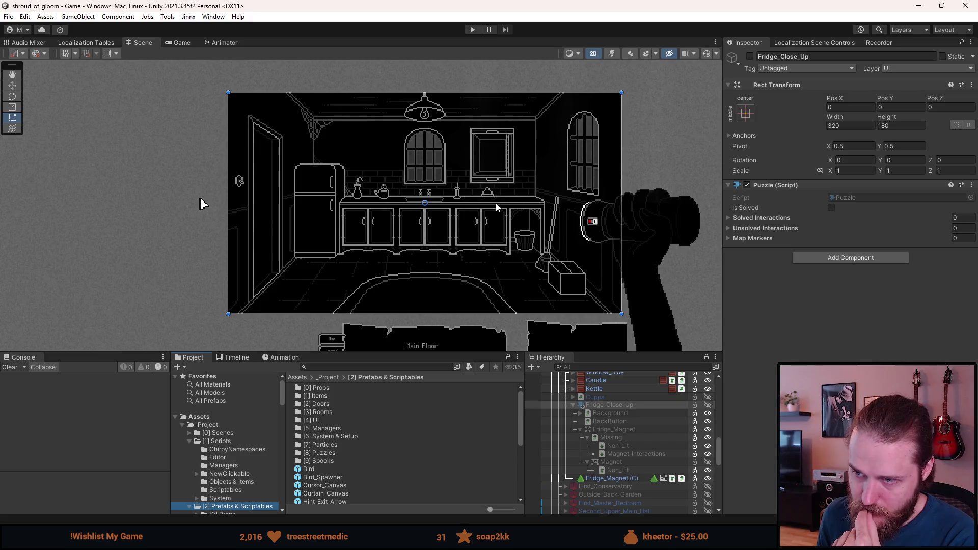
{"action": "scroll", "coordinate": [499, 207], "scroll_direction": "up", "scroll_amount": 6}
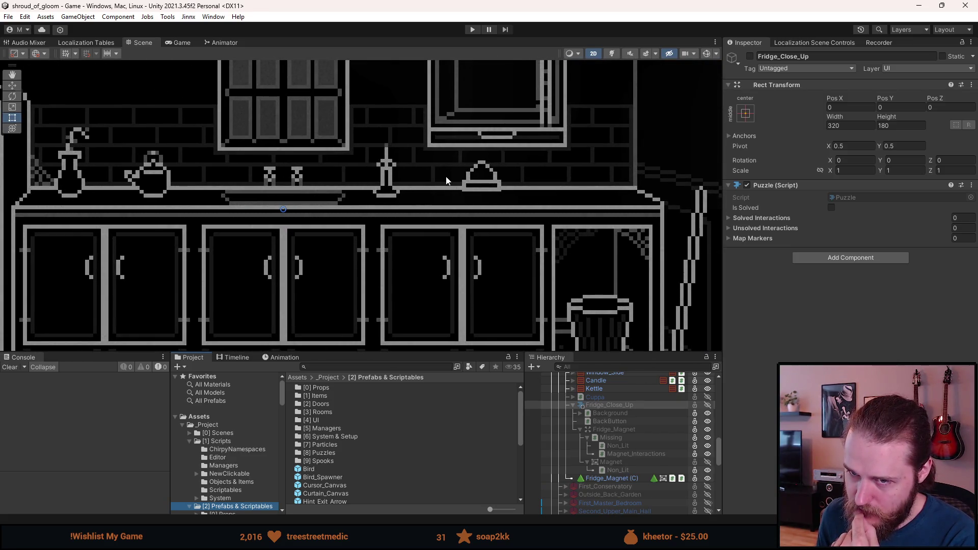
{"action": "scroll", "coordinate": [473, 187], "scroll_direction": "down", "scroll_amount": 2}
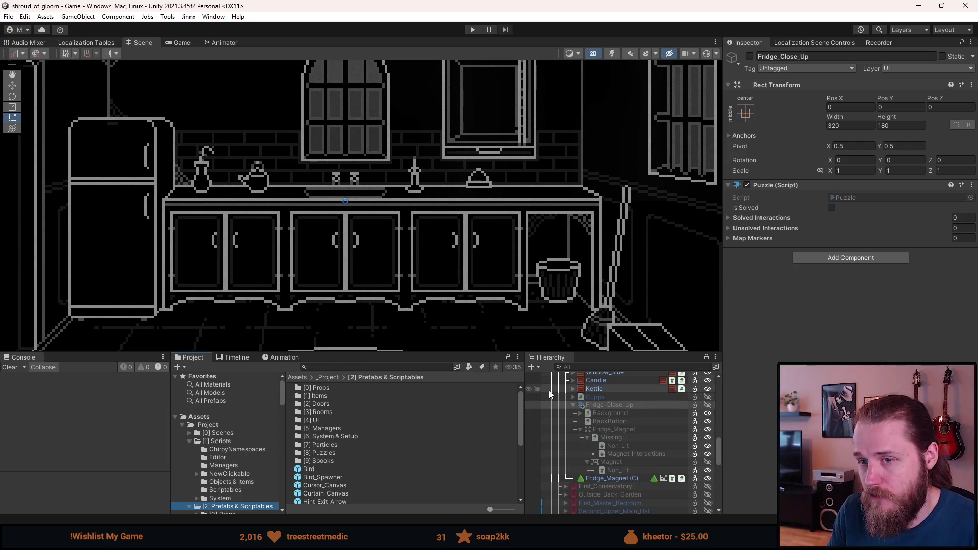
{"action": "double_click", "coordinate": [606, 405]}
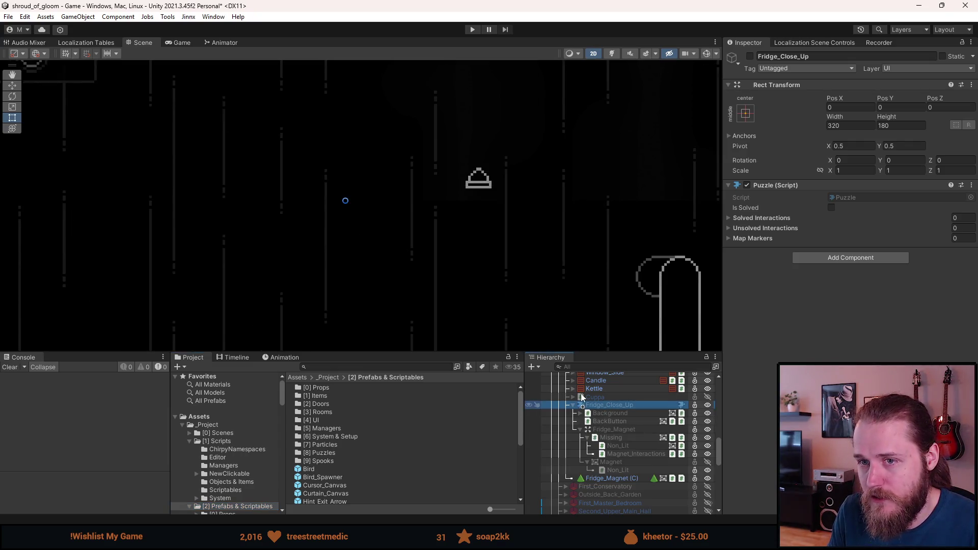
Step: Reactivate Fridge_Close_Up, then in Aseprite pan to the empty cell beside the hat
{"action": "key", "text": "alt+shift+a"}
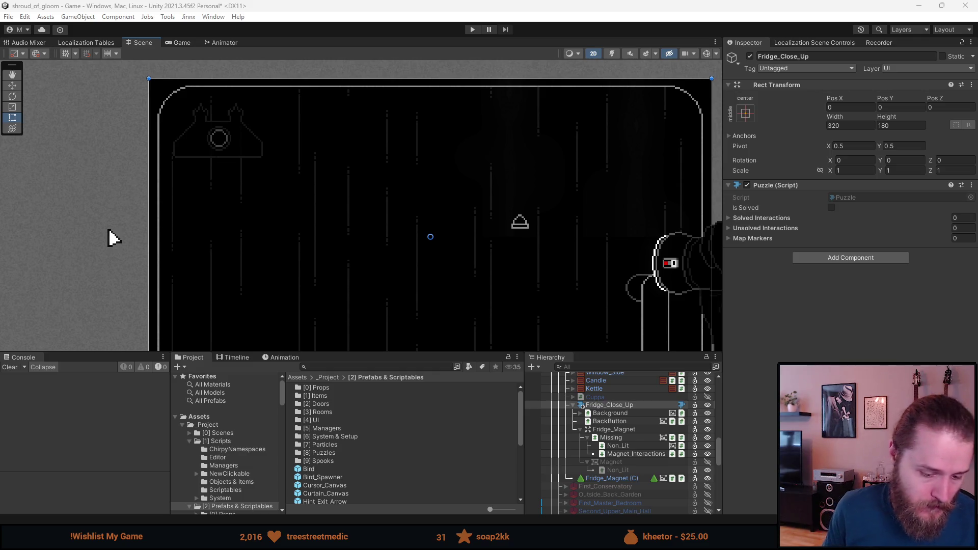
{"action": "key", "text": "alt+Tab"}
{"action": "mouse_move", "coordinate": [311, 283]}
{"action": "left_mouse_down"}
{"action": "mouse_move", "coordinate": [411, 266]}
{"action": "mouse_move", "coordinate": [399, 255]}
{"action": "left_mouse_up"}
Step: Draw the magnet's white outline in the empty cell with the Pencil
{"action": "key", "text": "b"}
{"action": "left_click", "coordinate": [339, 282], "text": "alt"}
{"action": "left_click", "coordinate": [397, 276]}
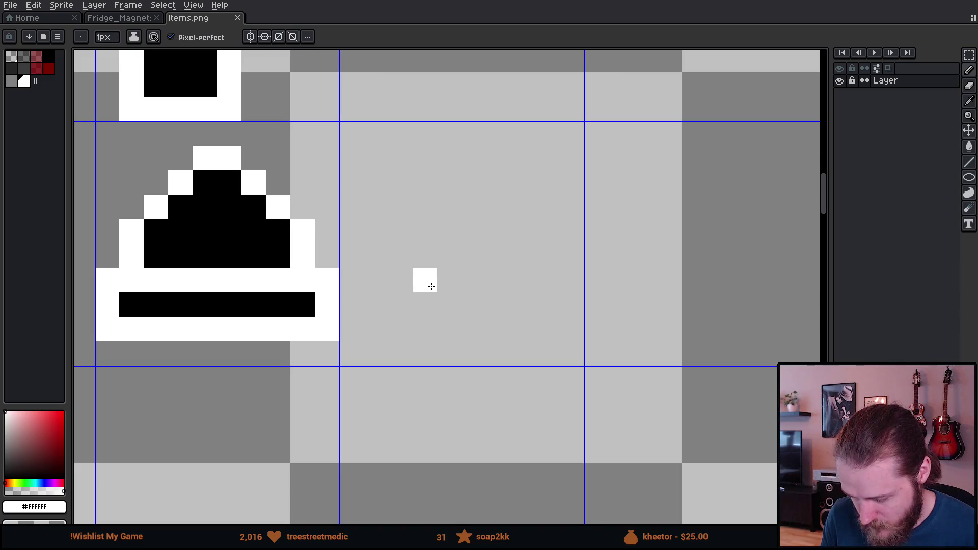
{"action": "mouse_move", "coordinate": [433, 287]}
{"action": "left_mouse_down"}
{"action": "mouse_move", "coordinate": [505, 280]}
{"action": "mouse_move", "coordinate": [497, 252]}
{"action": "left_mouse_up"}
{"action": "mouse_move", "coordinate": [424, 267]}
{"action": "left_mouse_down"}
{"action": "mouse_move", "coordinate": [443, 207]}
{"action": "mouse_move", "coordinate": [466, 221]}
{"action": "mouse_move", "coordinate": [493, 207]}
{"action": "mouse_move", "coordinate": [498, 227]}
{"action": "left_mouse_up"}
{"action": "scroll", "coordinate": [498, 227], "scroll_direction": "down", "scroll_amount": 3}
{"action": "scroll", "coordinate": [524, 233], "scroll_direction": "up", "scroll_amount": 2}
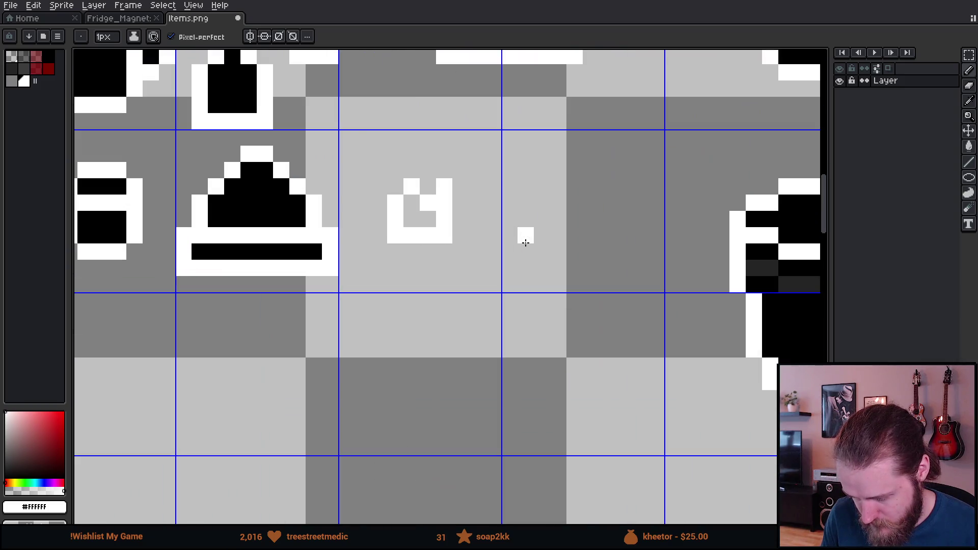
Step: Fill the magnet's inner corner with black and save Items.png
{"action": "key", "text": "i"}
{"action": "left_click", "coordinate": [291, 213]}
{"action": "key", "text": "b"}
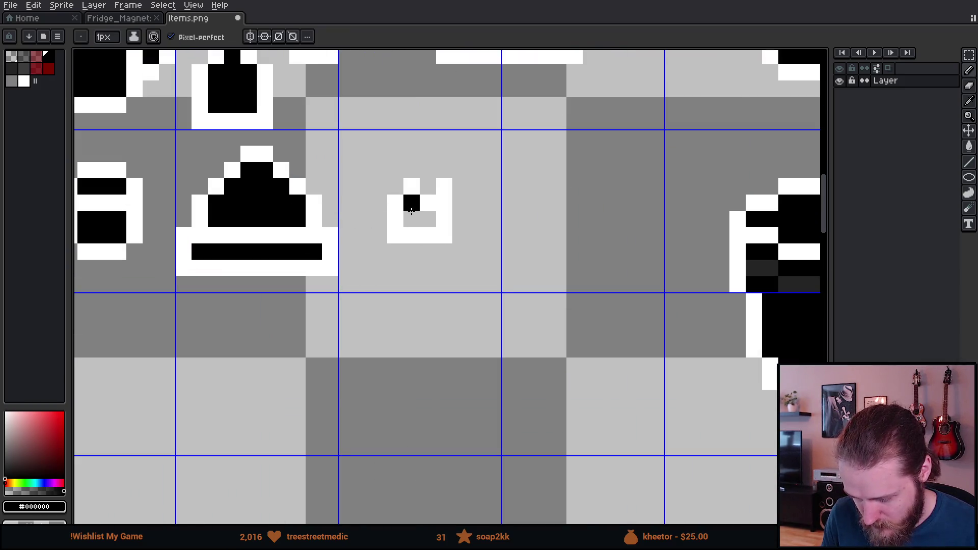
{"action": "left_click_drag", "start_coordinate": [411, 210], "coordinate": [427, 219]}
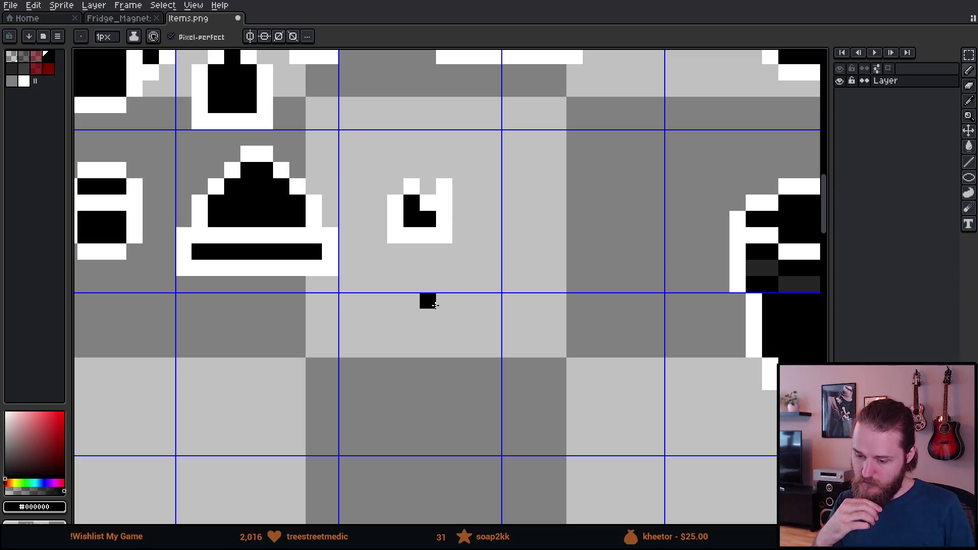
{"action": "key", "text": "ctrl+s"}
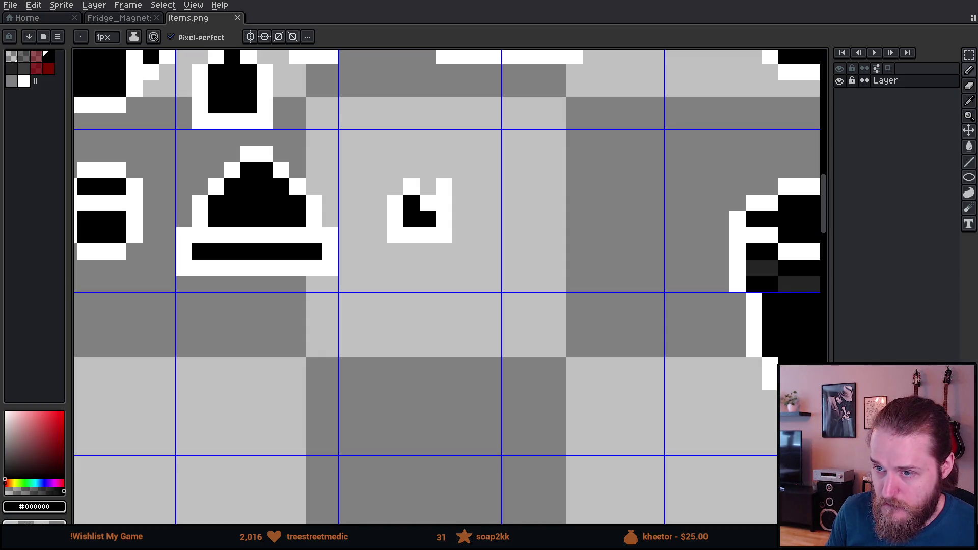
{"action": "key", "text": "alt+Tab"}
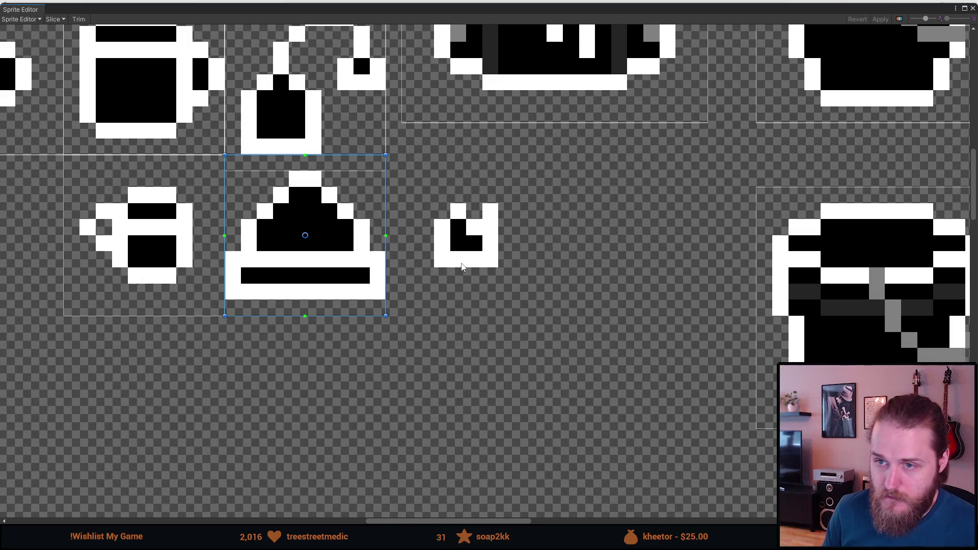
Step: Select the triangular magnet's slice rectangle, apply the slice changes, and close the Sprite Editor
{"action": "left_click", "coordinate": [515, 282]}
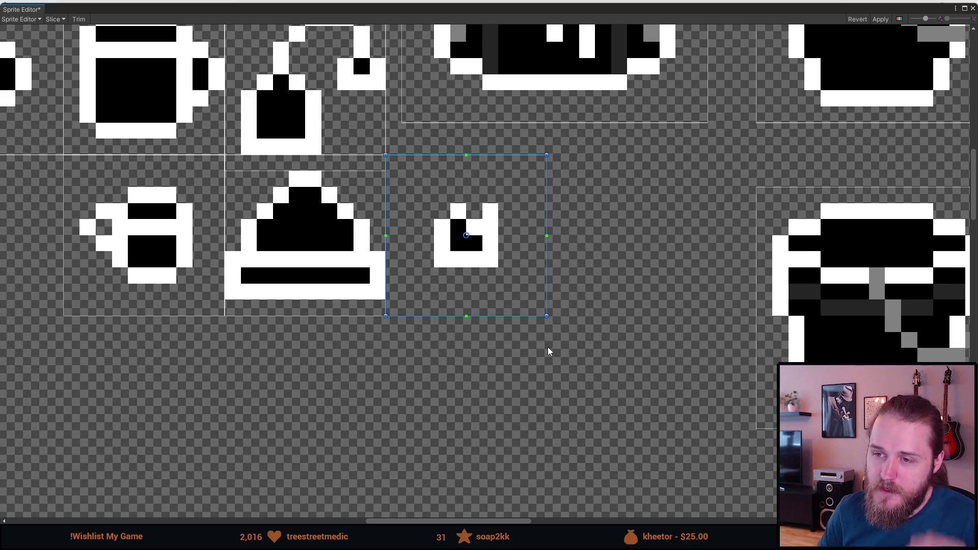
{"action": "scroll", "coordinate": [548, 352], "scroll_direction": "down", "scroll_amount": 3}
{"action": "scroll", "coordinate": [524, 350], "scroll_direction": "up", "scroll_amount": 1}
{"action": "left_click", "coordinate": [881, 19]}
{"action": "left_click", "coordinate": [971, 12]}
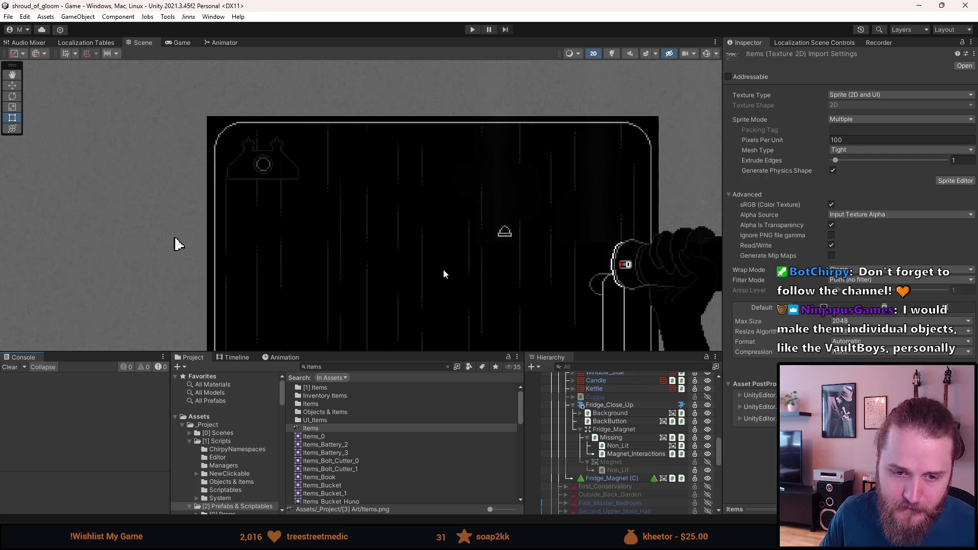
Step: Switch the scene view to the Hand (pan) tool, then back to the Rect tool
{"action": "scroll", "coordinate": [448, 276], "scroll_direction": "down", "scroll_amount": 2}
{"action": "scroll", "coordinate": [298, 155], "scroll_direction": "up", "scroll_amount": 2}
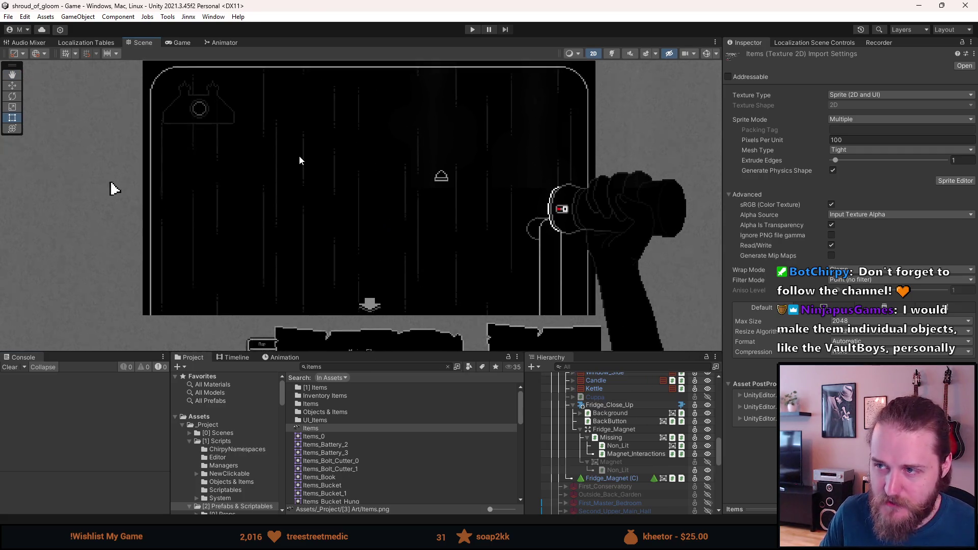
{"action": "scroll", "coordinate": [292, 162], "scroll_direction": "up", "scroll_amount": 1}
{"action": "key", "text": "q"}
{"action": "key", "text": "t"}
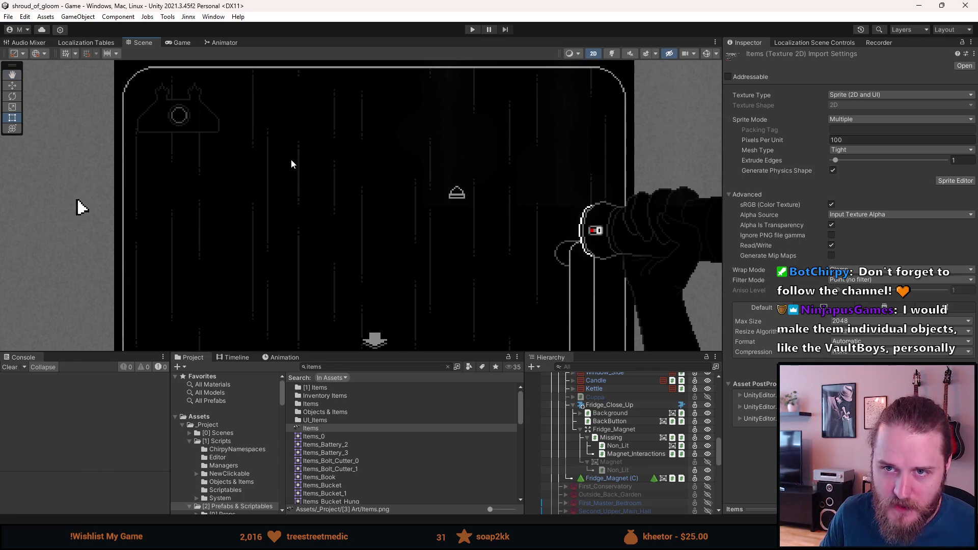
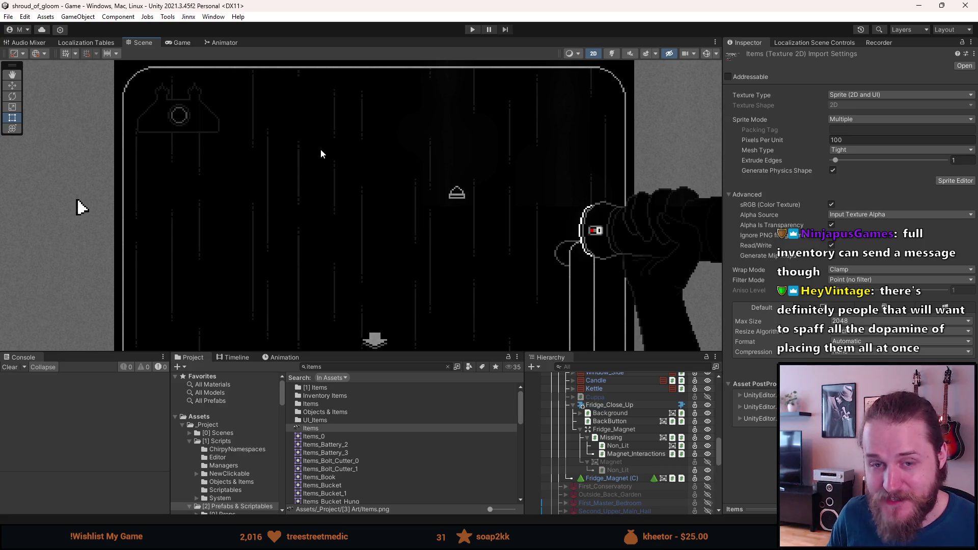
Step: Zoom and pan the Scene view across the fridge close-up
{"action": "scroll", "coordinate": [325, 188], "scroll_direction": "down", "scroll_amount": 1}
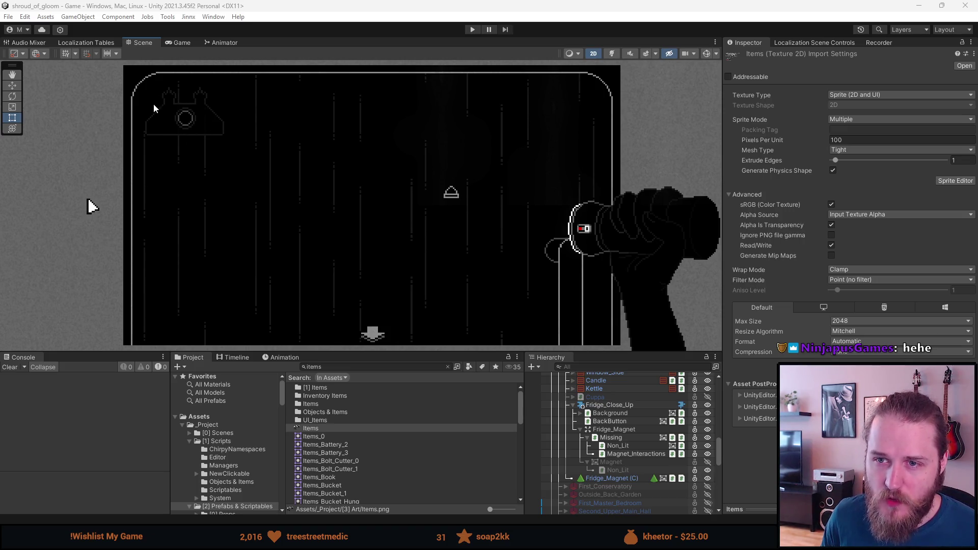
{"action": "scroll", "coordinate": [154, 108], "scroll_direction": "up", "scroll_amount": 10}
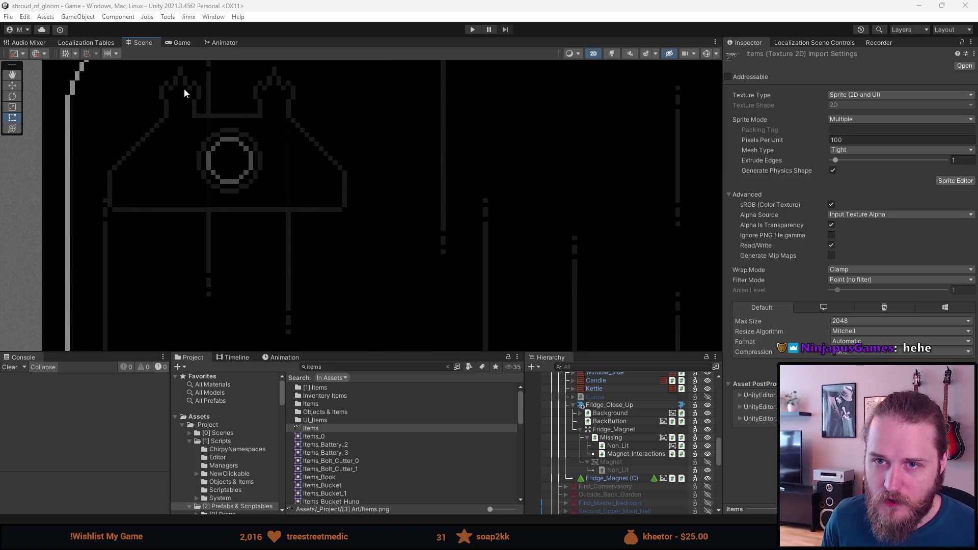
{"action": "scroll", "coordinate": [184, 88], "scroll_direction": "down", "scroll_amount": 9}
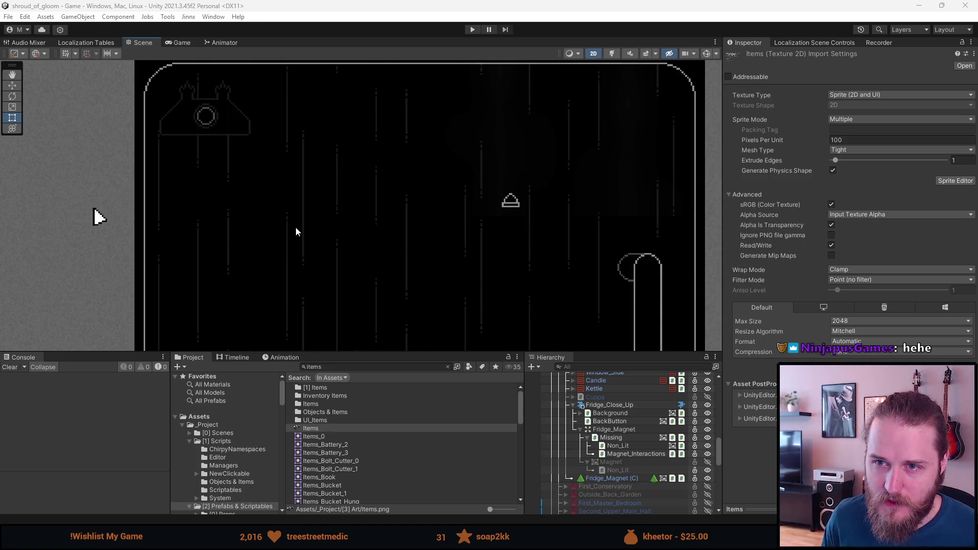
{"action": "scroll", "coordinate": [232, 234], "scroll_direction": "up", "scroll_amount": 2}
{"action": "scroll", "coordinate": [231, 234], "scroll_direction": "down", "scroll_amount": 4}
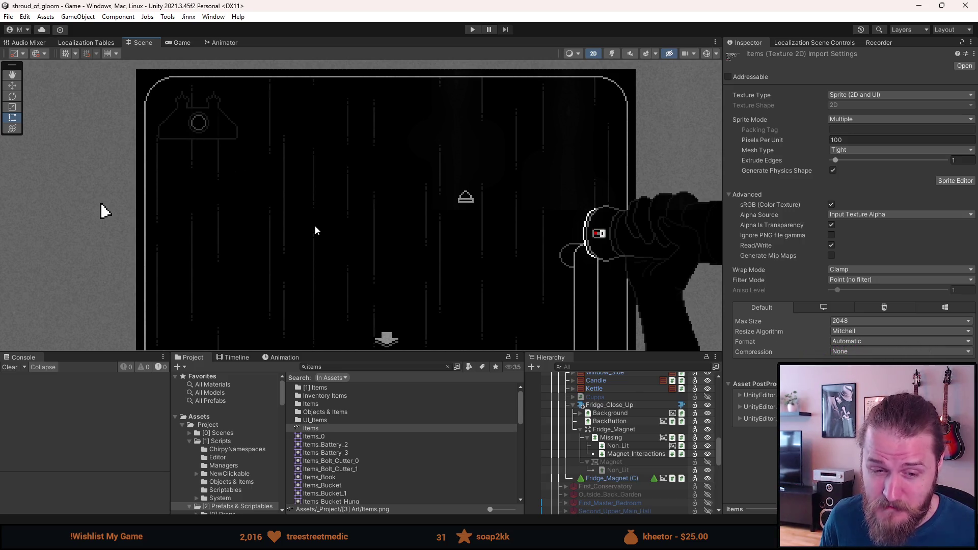
{"action": "scroll", "coordinate": [315, 227], "scroll_direction": "down", "scroll_amount": 1}
{"action": "left_click_drag", "start_coordinate": [316, 227], "coordinate": [294, 218]}
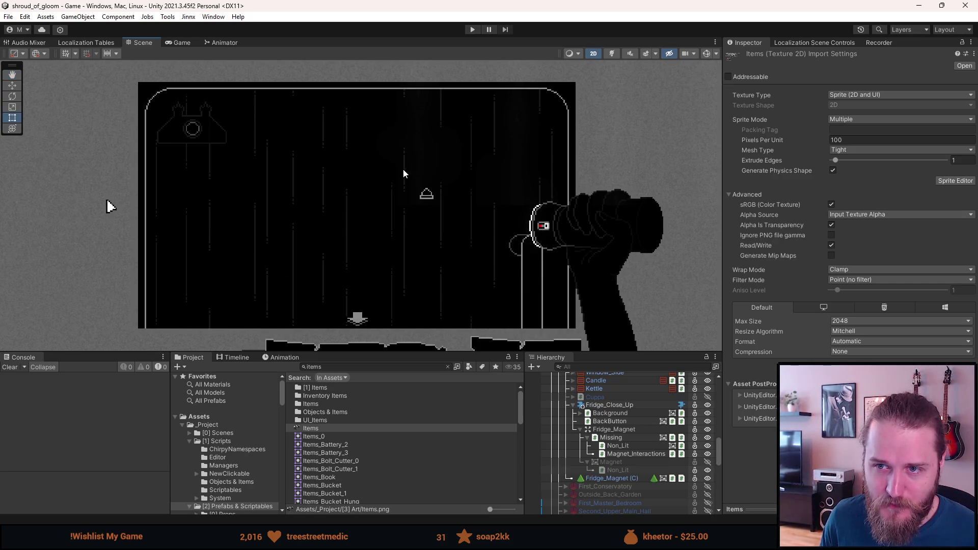
Step: Reframe the fridge close-up, then bring up the Fridge_Magnet artwork in Aseprite
{"action": "scroll", "coordinate": [403, 174], "scroll_direction": "up", "scroll_amount": 1}
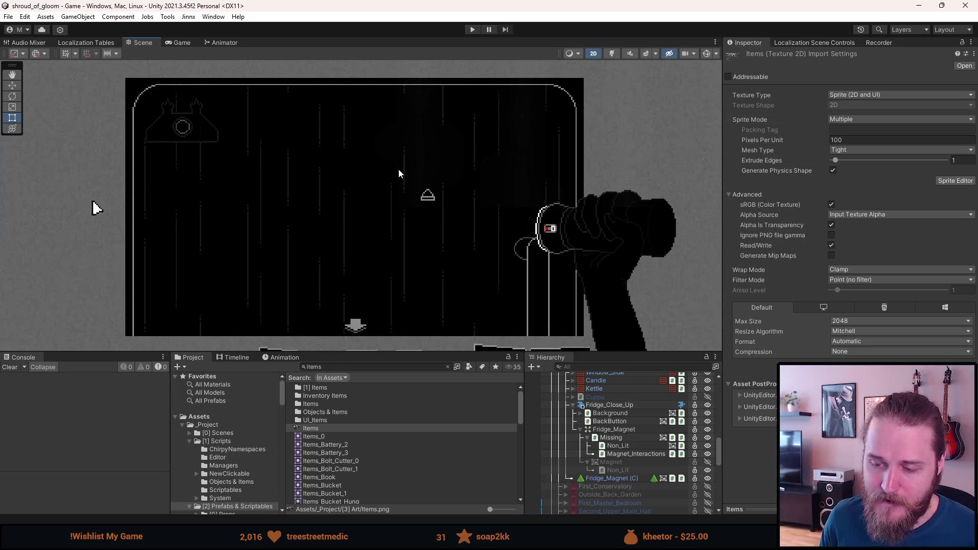
{"action": "scroll", "coordinate": [398, 170], "scroll_direction": "up", "scroll_amount": 1}
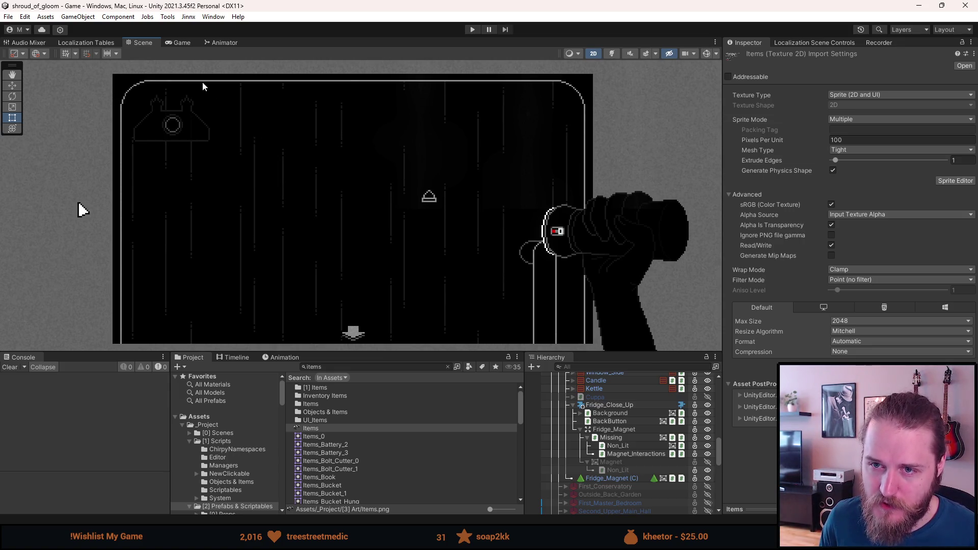
{"action": "scroll", "coordinate": [203, 81], "scroll_direction": "up", "scroll_amount": 1}
{"action": "scroll", "coordinate": [202, 82], "scroll_direction": "up", "scroll_amount": 1}
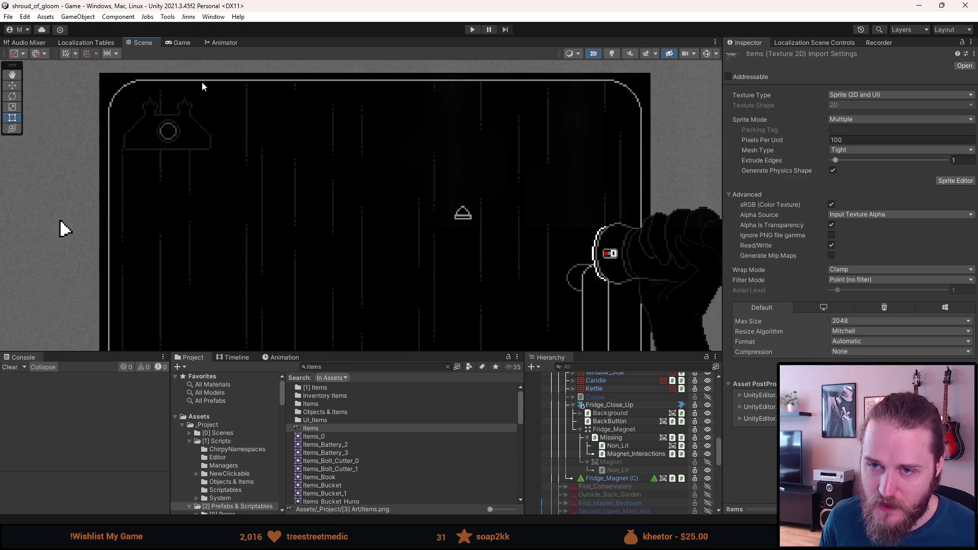
{"action": "left_click_drag", "start_coordinate": [236, 129], "coordinate": [229, 137]}
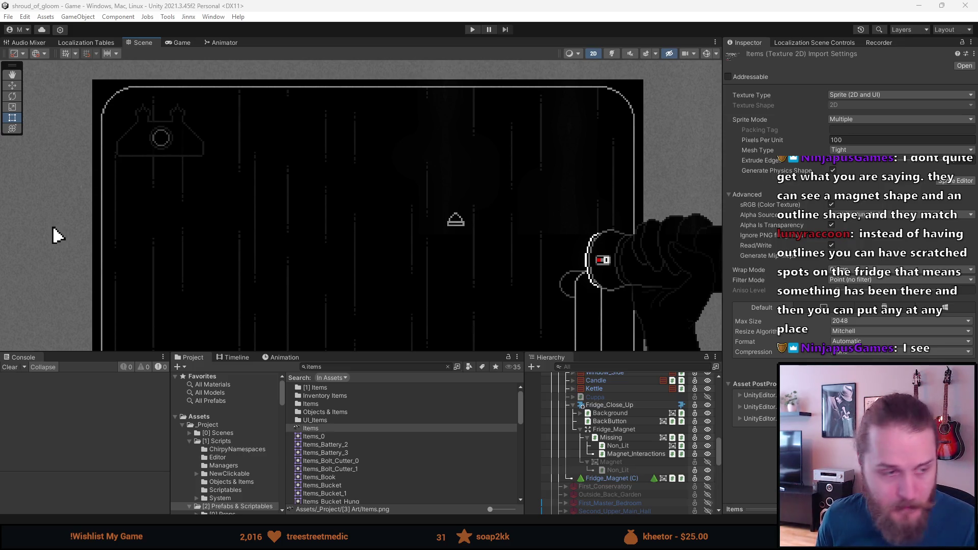
{"action": "key", "text": "alt+Tab"}
{"action": "scroll", "coordinate": [570, 338], "scroll_direction": "up", "scroll_amount": 3}
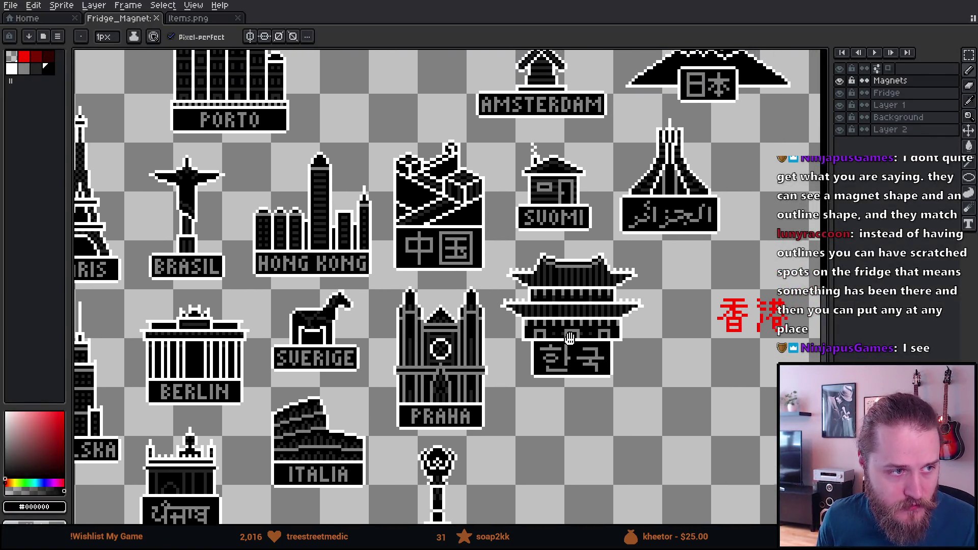
Step: Pan over the city magnet designs up to the Japan magnet, then return to Unity
{"action": "mouse_move", "coordinate": [569, 338]}
{"action": "left_mouse_down"}
{"action": "mouse_move", "coordinate": [571, 370]}
{"action": "mouse_move", "coordinate": [622, 373]}
{"action": "mouse_move", "coordinate": [635, 334]}
{"action": "mouse_move", "coordinate": [683, 312]}
{"action": "mouse_move", "coordinate": [664, 376]}
{"action": "mouse_move", "coordinate": [661, 357]}
{"action": "left_mouse_up"}
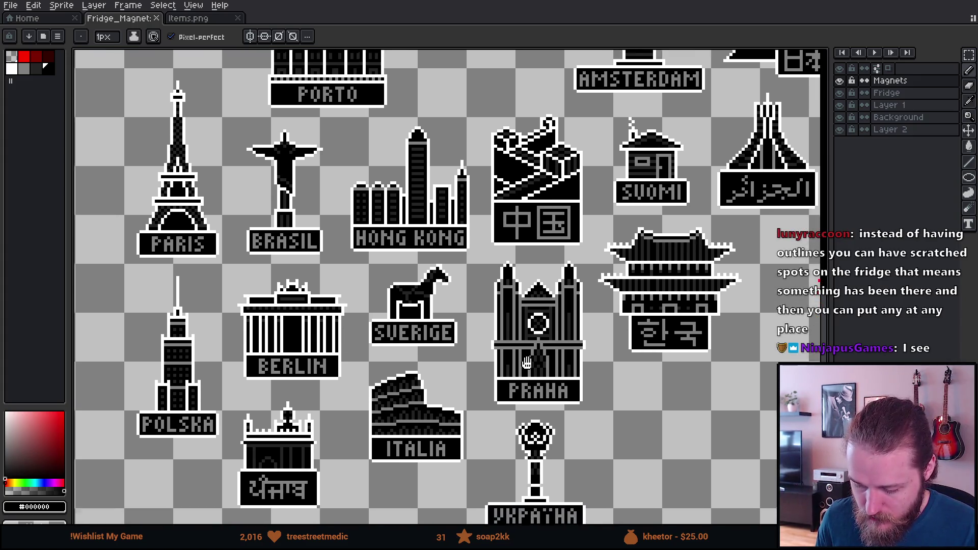
{"action": "left_click_drag", "start_coordinate": [521, 409], "coordinate": [540, 352]}
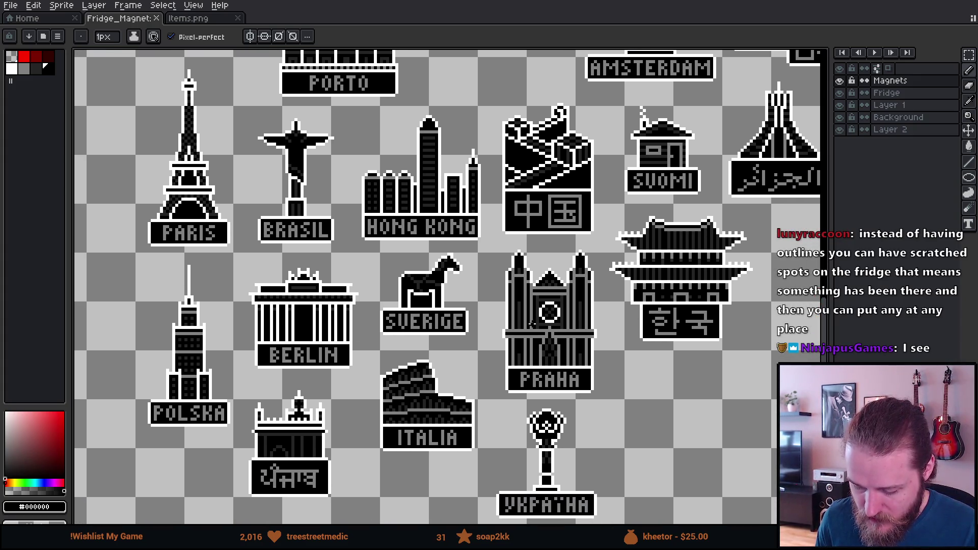
{"action": "left_click_drag", "start_coordinate": [729, 279], "coordinate": [703, 300]}
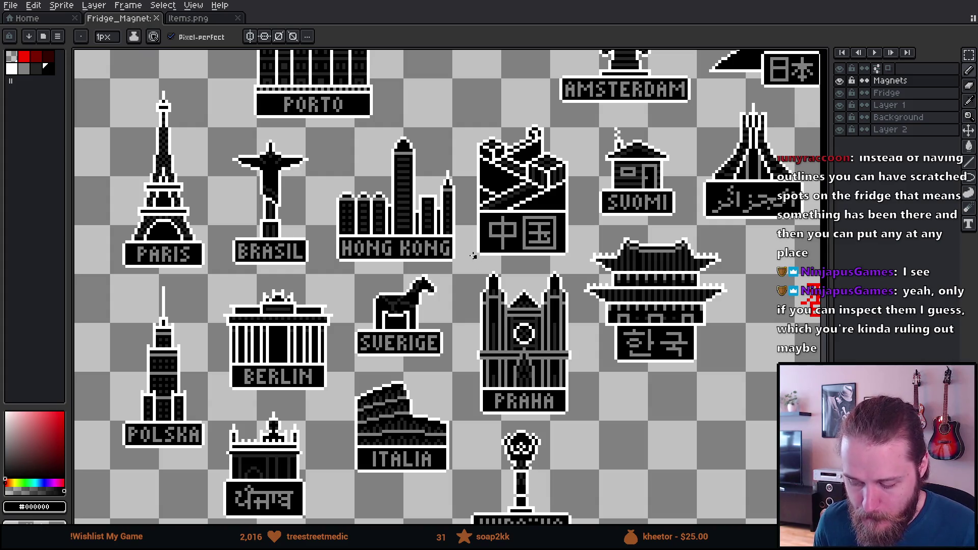
{"action": "key", "text": "alt+Tab"}
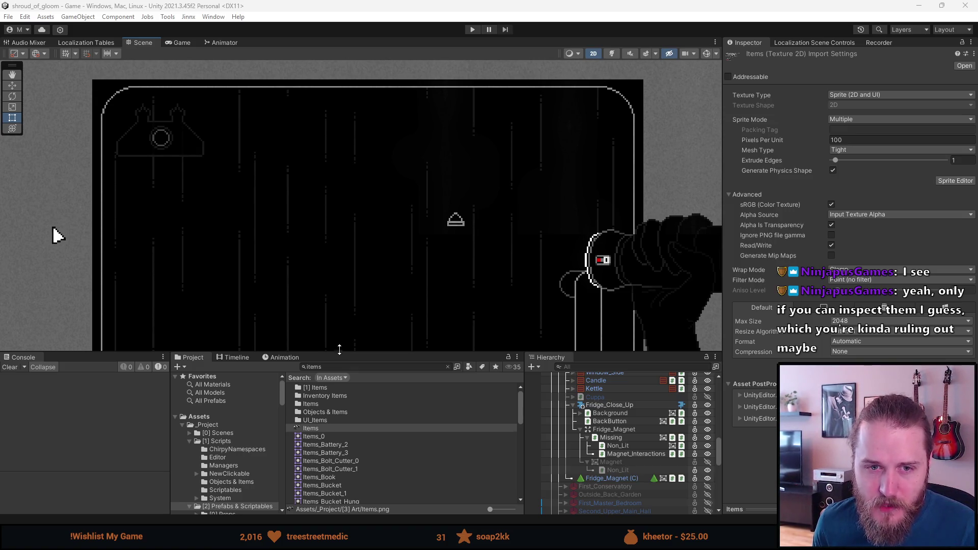
Step: Lower the Scene/Project splitter, then zoom out and pan to frame the fridge close-up
{"action": "left_click_drag", "start_coordinate": [345, 352], "coordinate": [337, 406]}
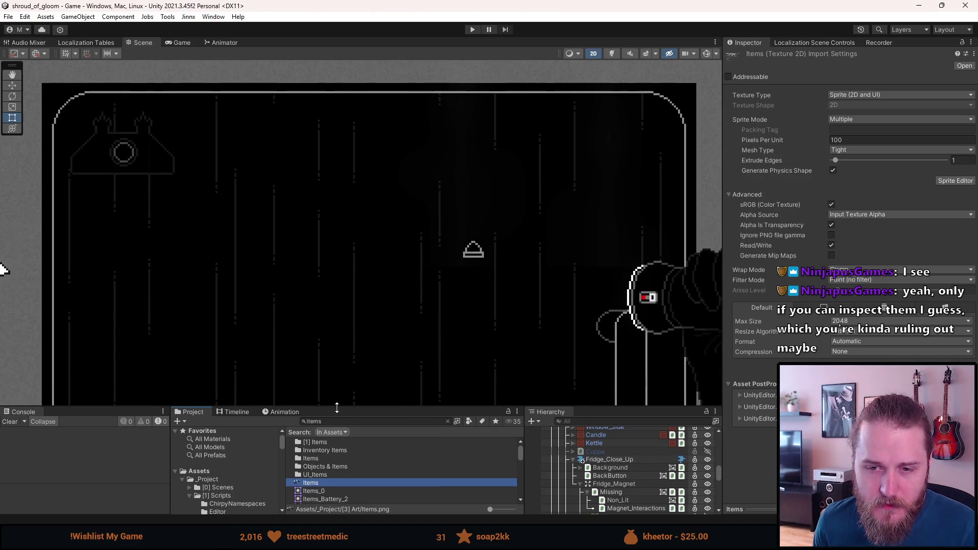
{"action": "scroll", "coordinate": [316, 331], "scroll_direction": "down", "scroll_amount": 2}
{"action": "left_click_drag", "start_coordinate": [317, 327], "coordinate": [298, 280]}
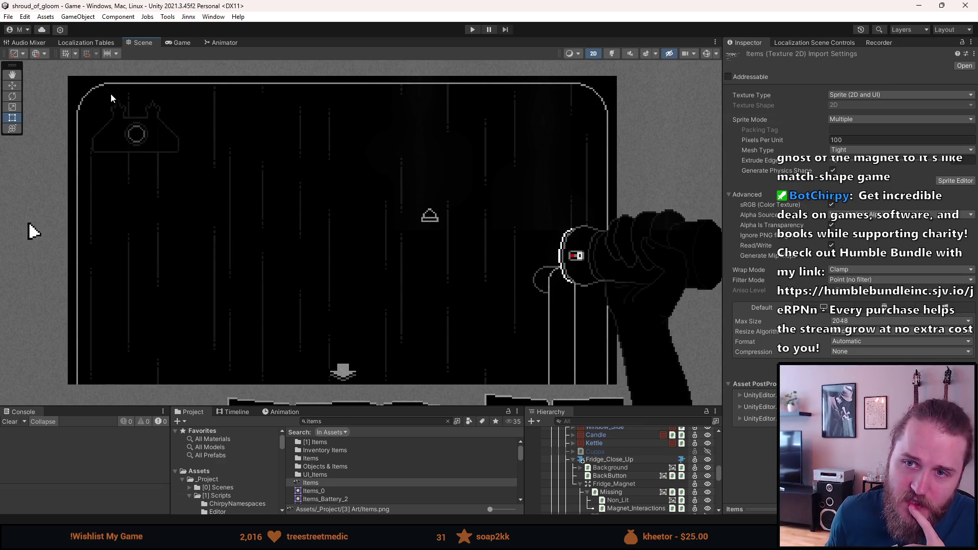
Step: Shorten the Scene view slightly, frame the whole fridge, and switch to the Rect tool
{"action": "scroll", "coordinate": [108, 95], "scroll_direction": "up", "scroll_amount": 3}
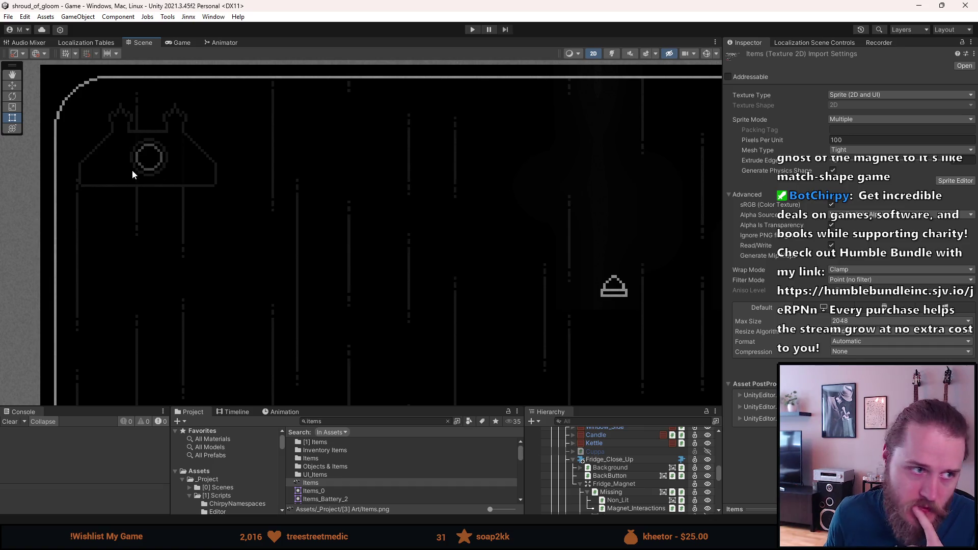
{"action": "scroll", "coordinate": [157, 200], "scroll_direction": "down", "scroll_amount": 3}
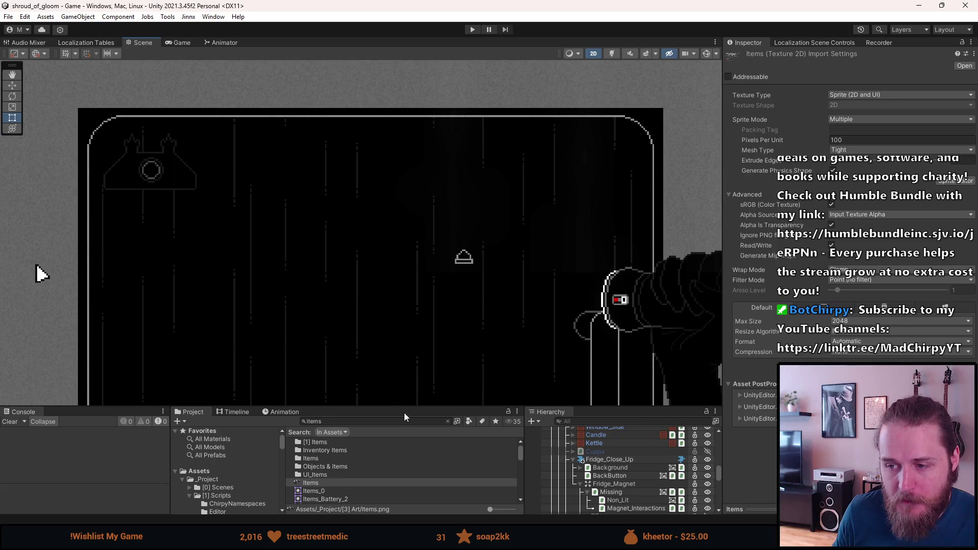
{"action": "left_click_drag", "start_coordinate": [408, 404], "coordinate": [408, 386]}
{"action": "mouse_move", "coordinate": [408, 322]}
{"action": "left_mouse_down"}
{"action": "mouse_move", "coordinate": [367, 270]}
{"action": "mouse_move", "coordinate": [369, 284]}
{"action": "left_mouse_up"}
{"action": "key", "text": "t"}
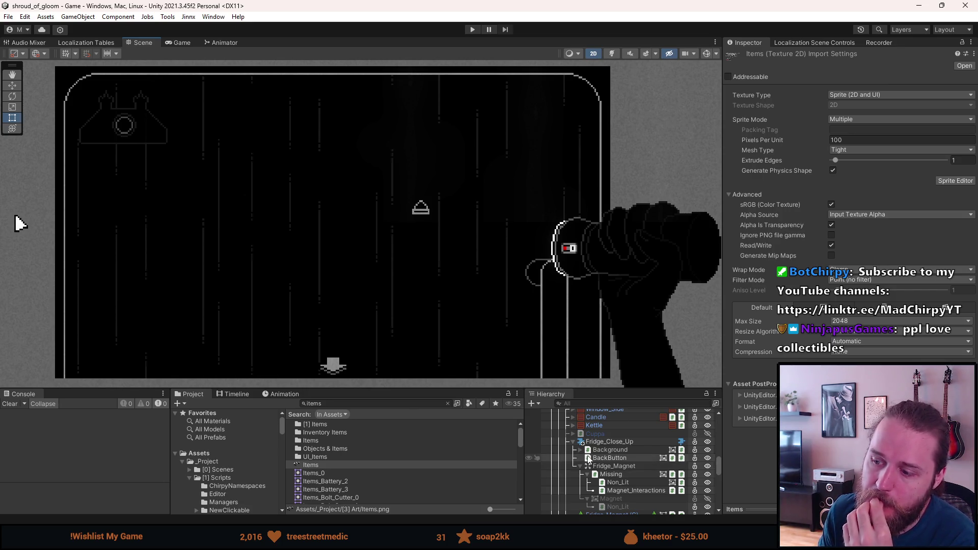
Step: Set Fridge_Magnet (C)'s Source Image to the Items_Fridge_Magnet_1 sprite, then deselect it
{"action": "scroll", "coordinate": [613, 484], "scroll_direction": "down", "scroll_amount": 3}
{"action": "left_click", "coordinate": [612, 485]}
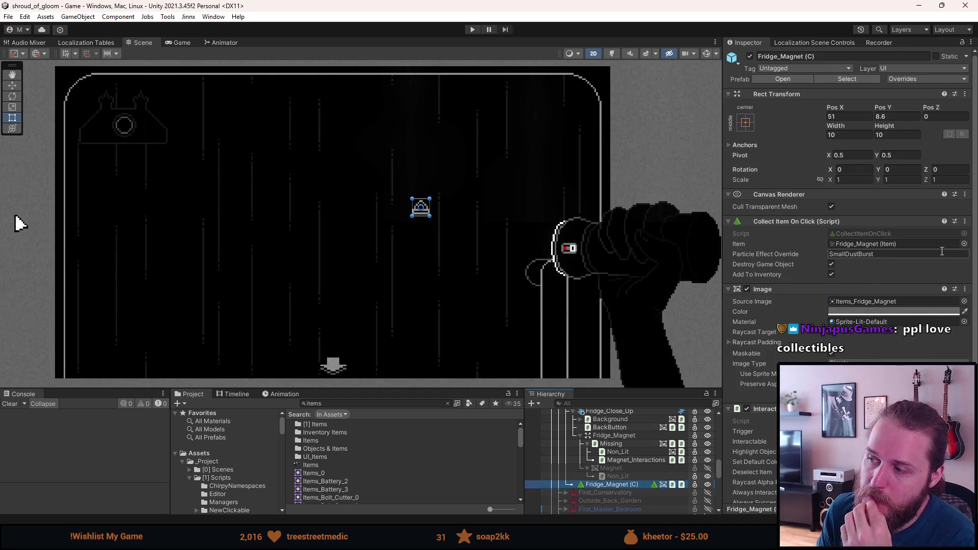
{"action": "left_click", "coordinate": [964, 302]}
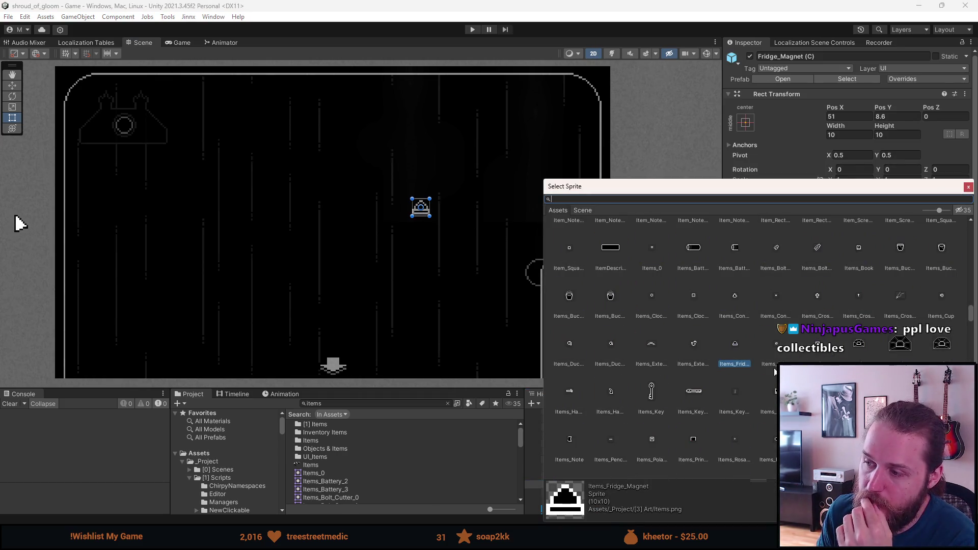
{"action": "double_click", "coordinate": [777, 347]}
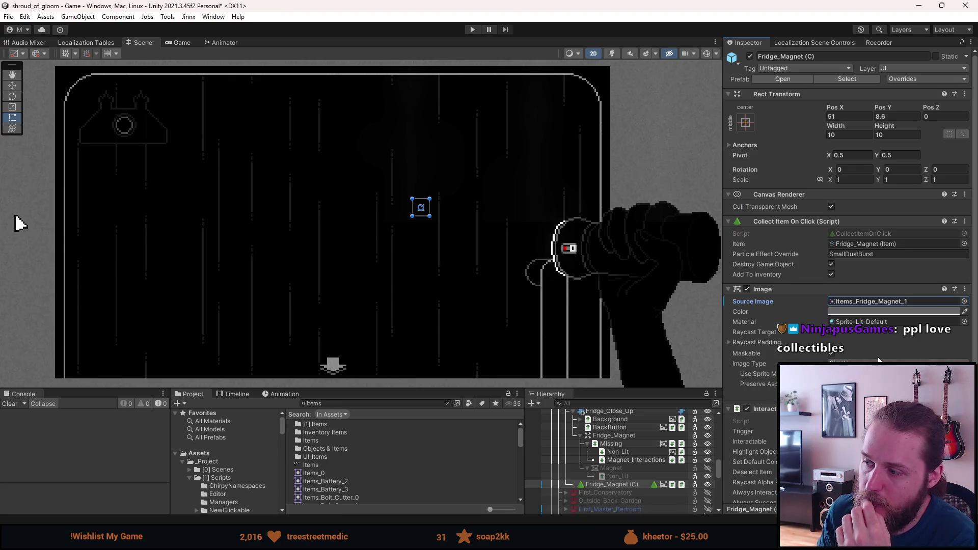
{"action": "left_click", "coordinate": [546, 349]}
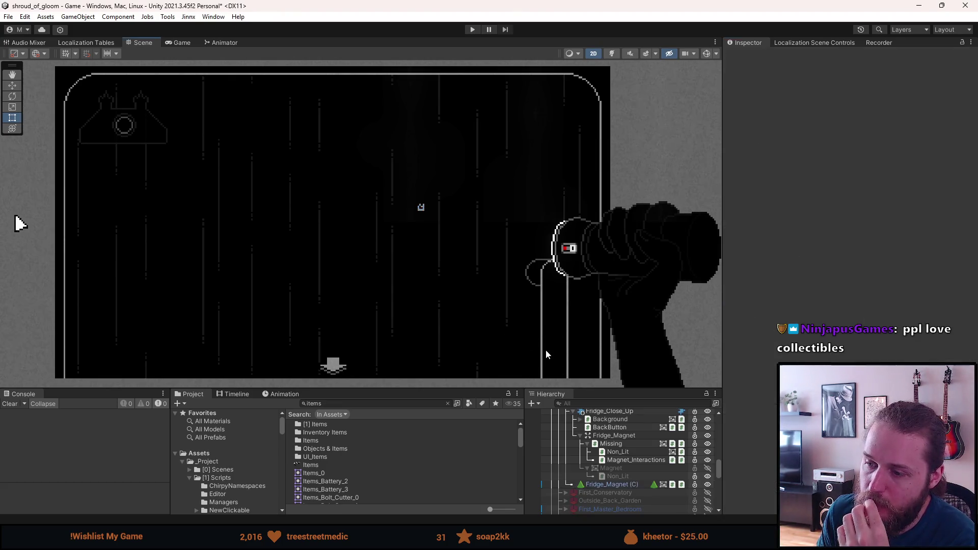
{"action": "scroll", "coordinate": [571, 465], "scroll_direction": "up", "scroll_amount": 5}
Step: Enter play mode, collect the fridge magnet, and open the fridge close-up
{"action": "scroll", "coordinate": [571, 465], "scroll_direction": "down", "scroll_amount": 3}
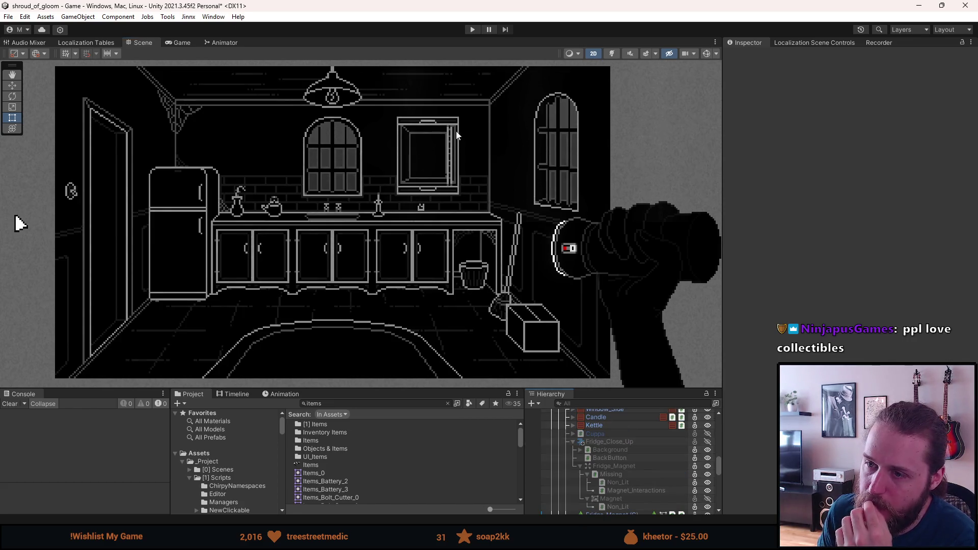
{"action": "left_click", "coordinate": [471, 30]}
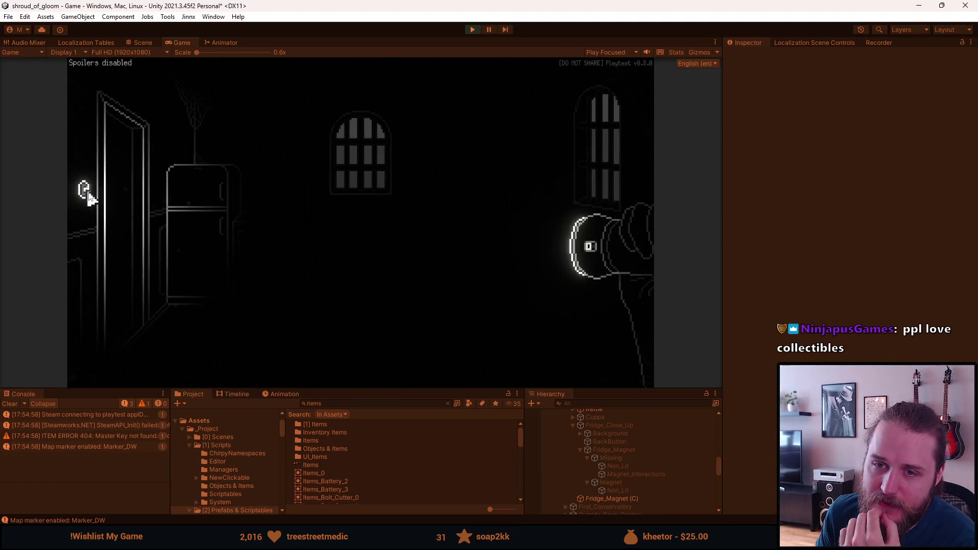
{"action": "left_click", "coordinate": [85, 190]}
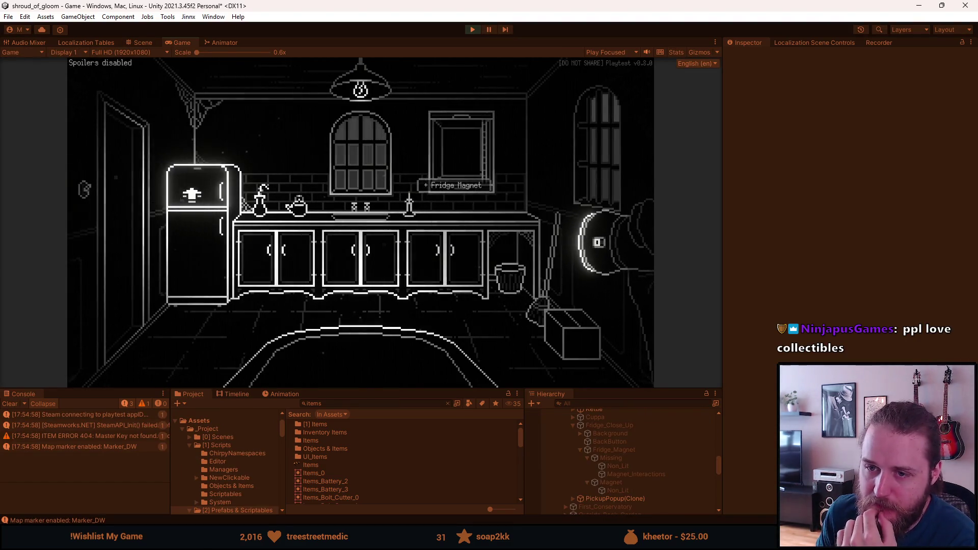
{"action": "left_click", "coordinate": [202, 204]}
Step: Place the magnet from the inventory into the empty fridge slot, then pause the game
{"action": "left_click", "coordinate": [151, 143]}
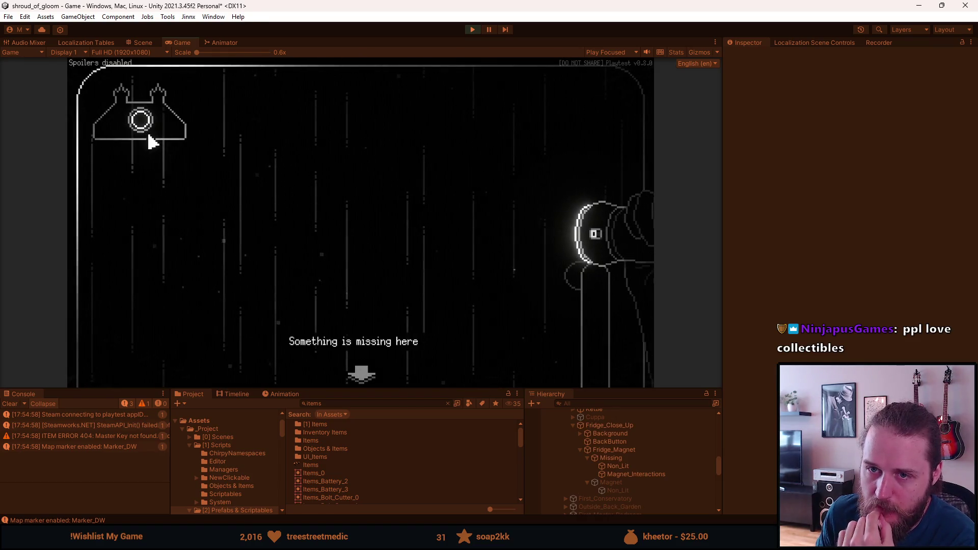
{"action": "left_click", "coordinate": [118, 370]}
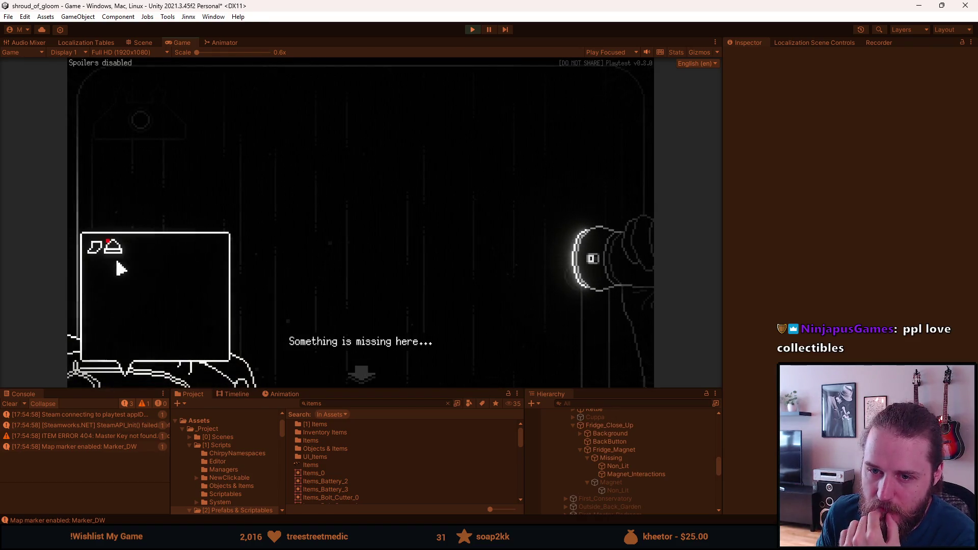
{"action": "left_click", "coordinate": [118, 257]}
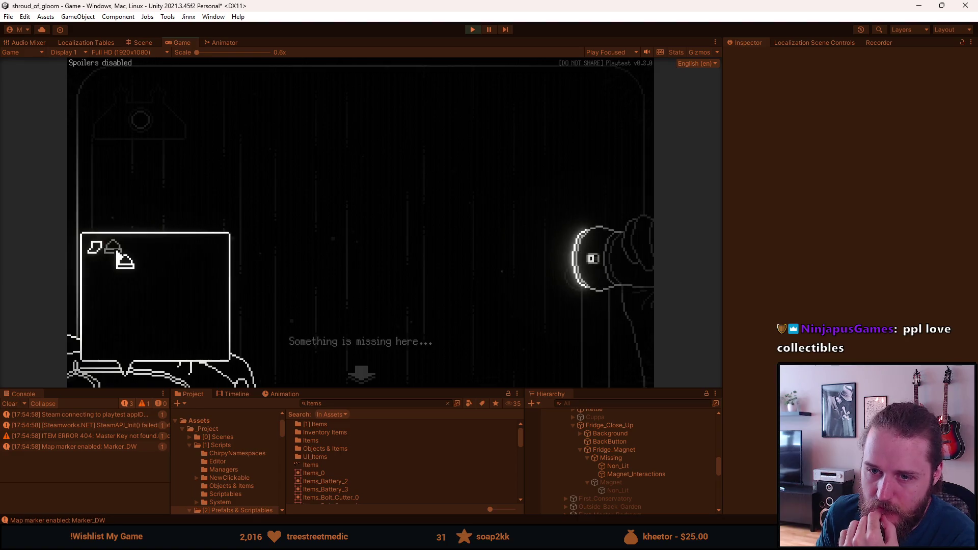
{"action": "left_click", "coordinate": [140, 131]}
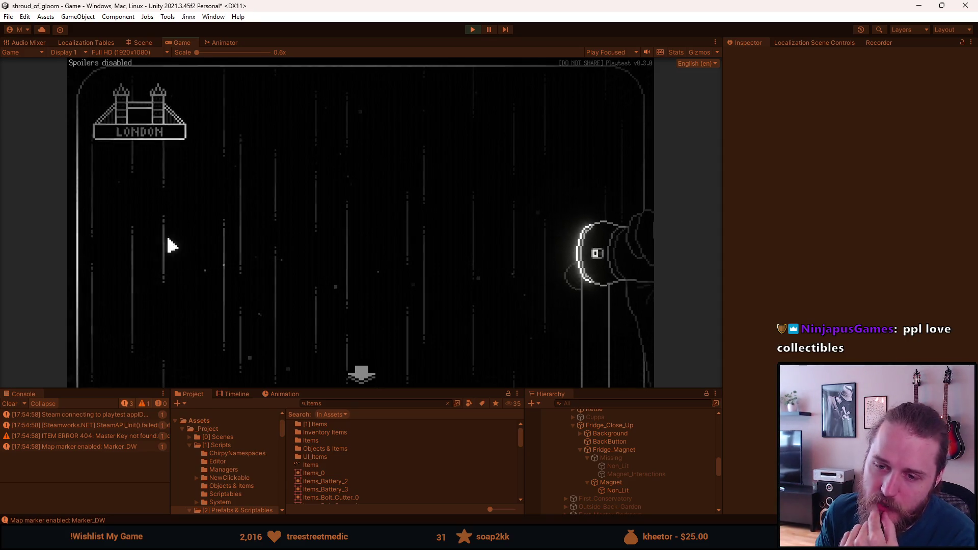
{"action": "mouse_move", "coordinate": [176, 376]}
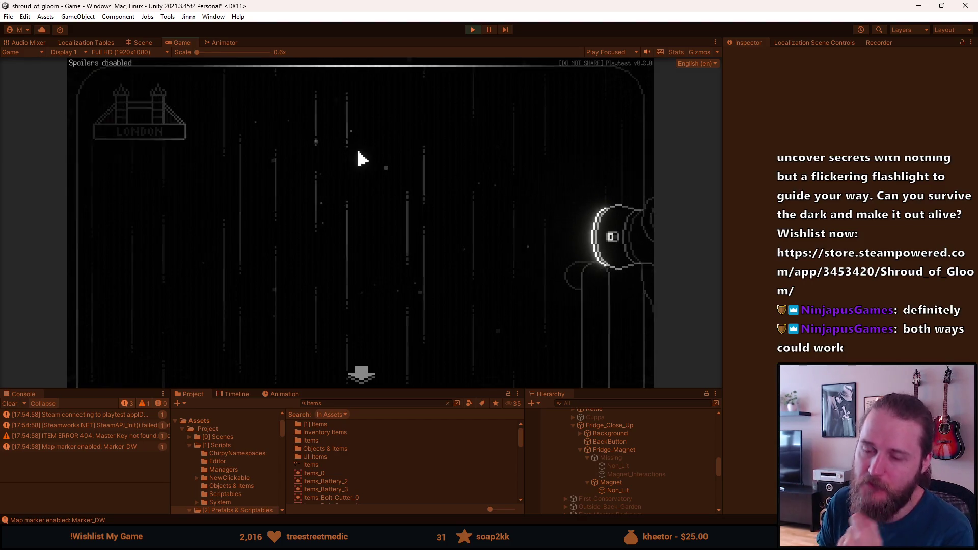
{"action": "key", "text": "Escape"}
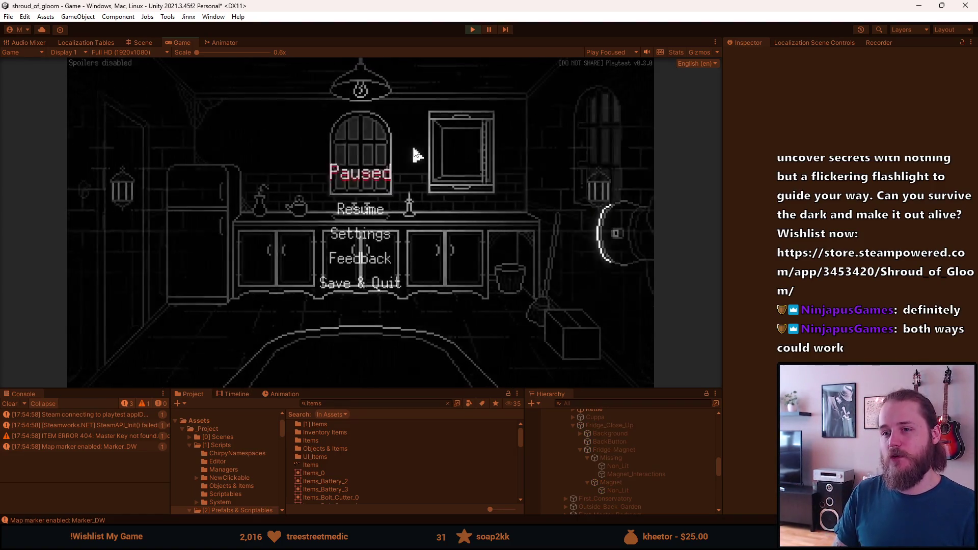
Step: Stop play mode, save the scene, clear the Console, and enlarge the bottom panels
{"action": "left_click", "coordinate": [472, 30]}
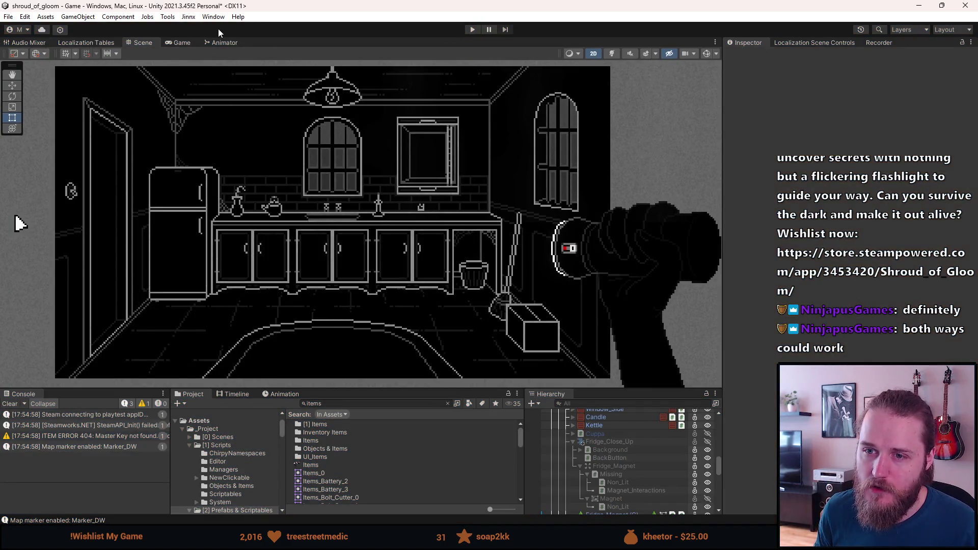
{"action": "left_click", "coordinate": [8, 16]}
{"action": "left_click", "coordinate": [31, 67]}
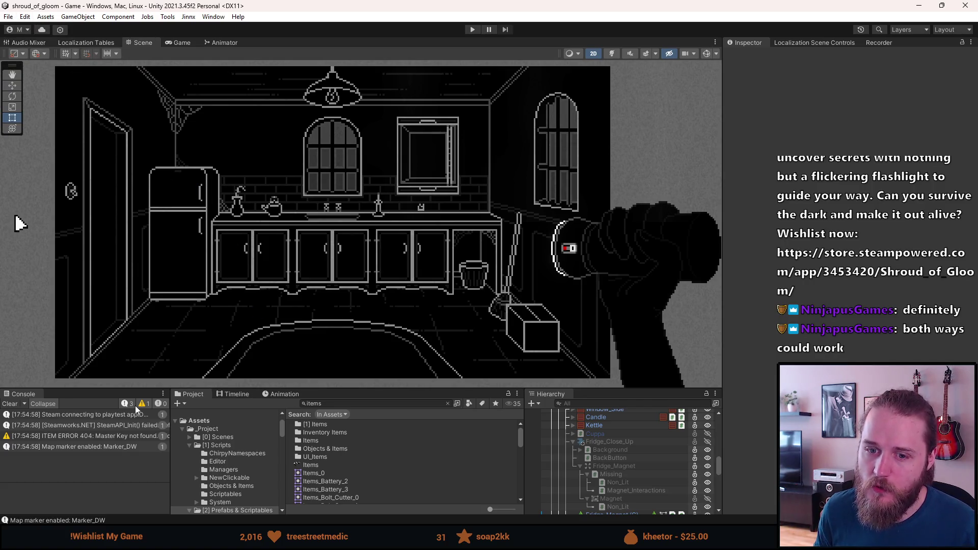
{"action": "left_click", "coordinate": [10, 403]}
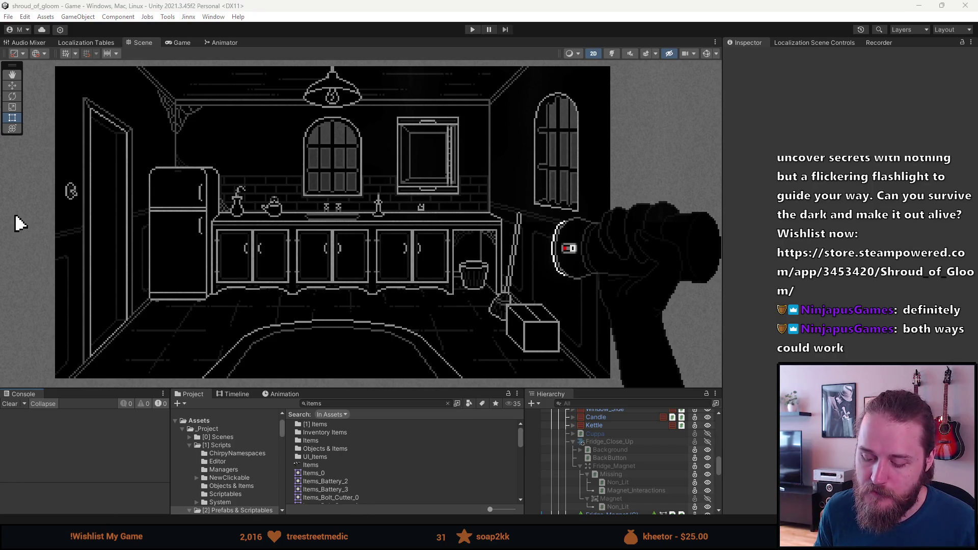
{"action": "left_click_drag", "start_coordinate": [602, 393], "coordinate": [606, 353]}
Step: Select Fridge_Close_Up to see its Puzzle component with empty solved and unsolved lists
{"action": "left_click", "coordinate": [609, 400]}
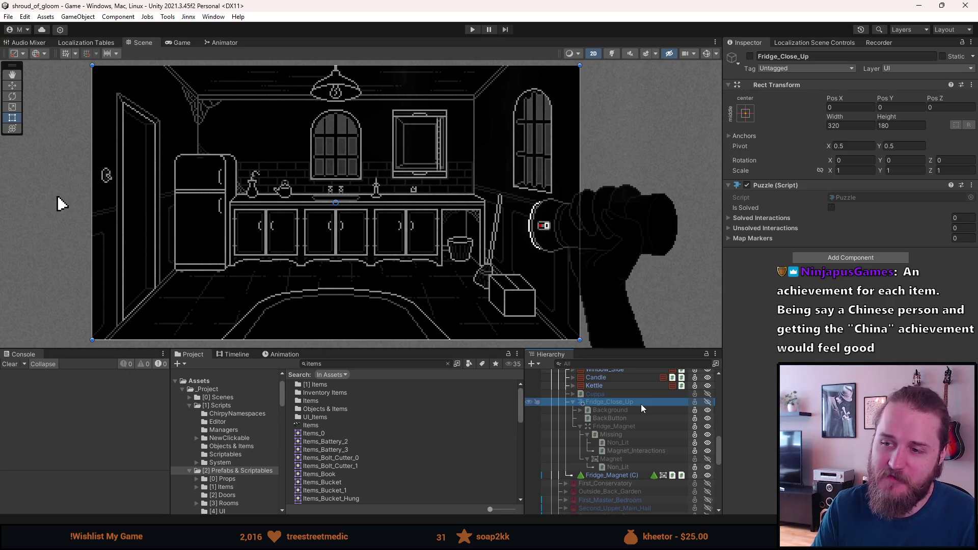
Step: Move the Fridge_Magnet (C) collectible lower in the kitchen
{"action": "left_click", "coordinate": [615, 476]}
{"action": "key", "text": "w"}
{"action": "left_click_drag", "start_coordinate": [425, 190], "coordinate": [424, 270]}
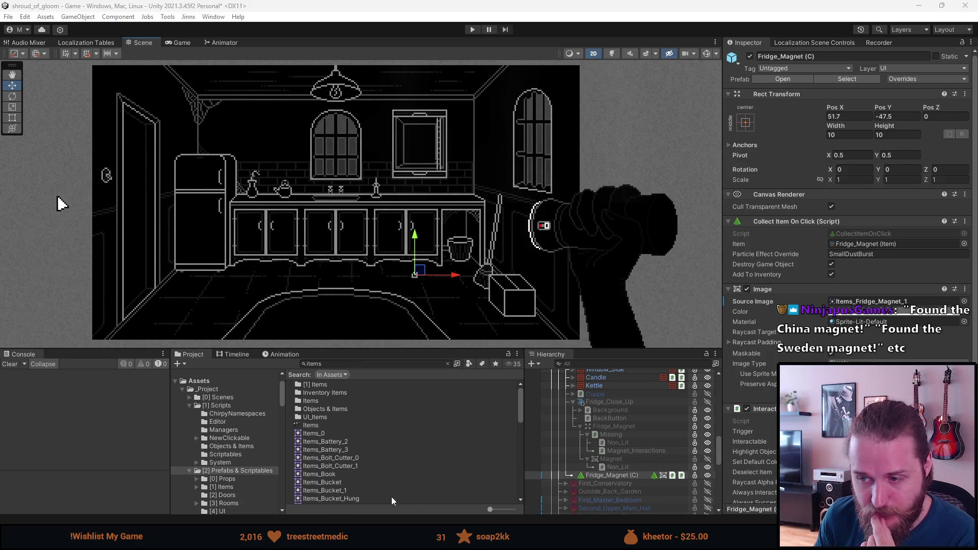
Step: Make Fridge_Close_Up active and select its Fridge_Magnet object
{"action": "key", "text": "a"}
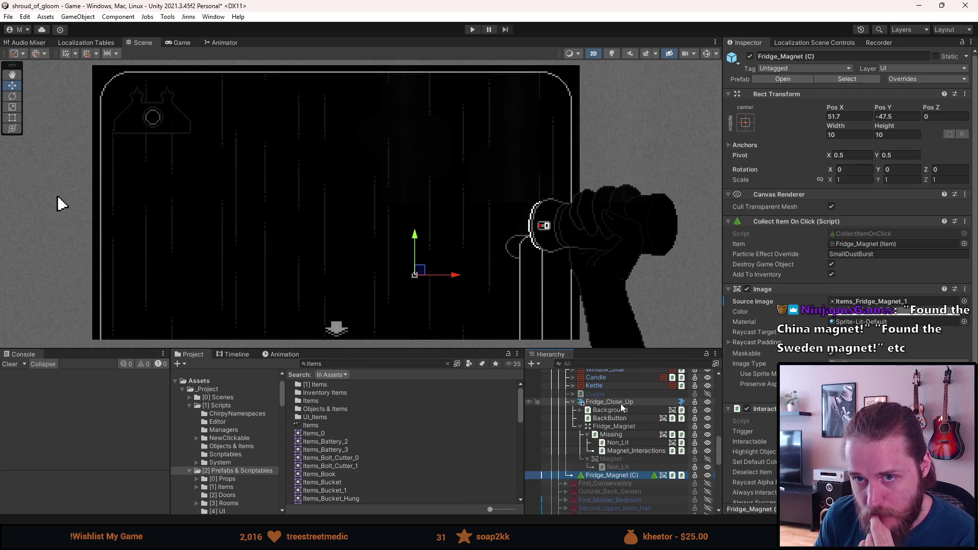
{"action": "left_click", "coordinate": [627, 427]}
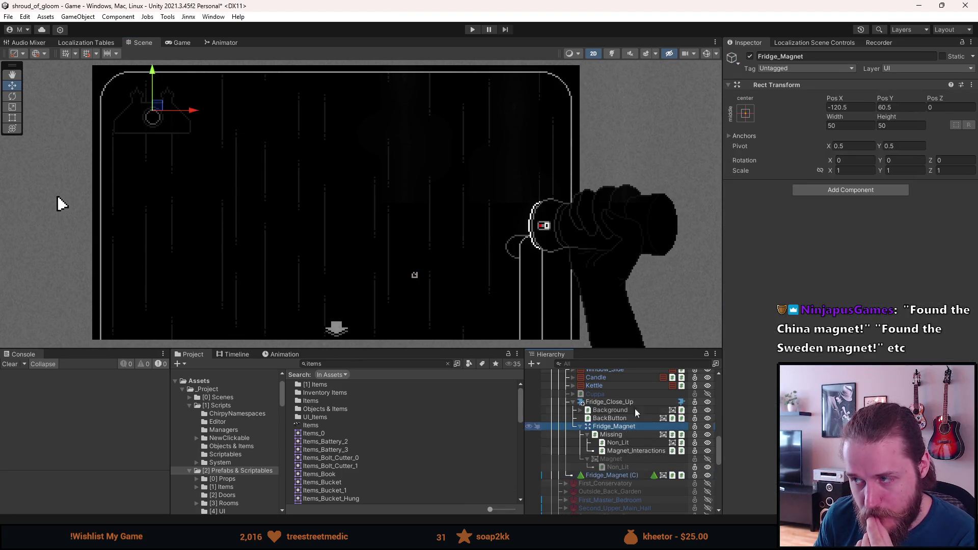
{"action": "left_click", "coordinate": [630, 403]}
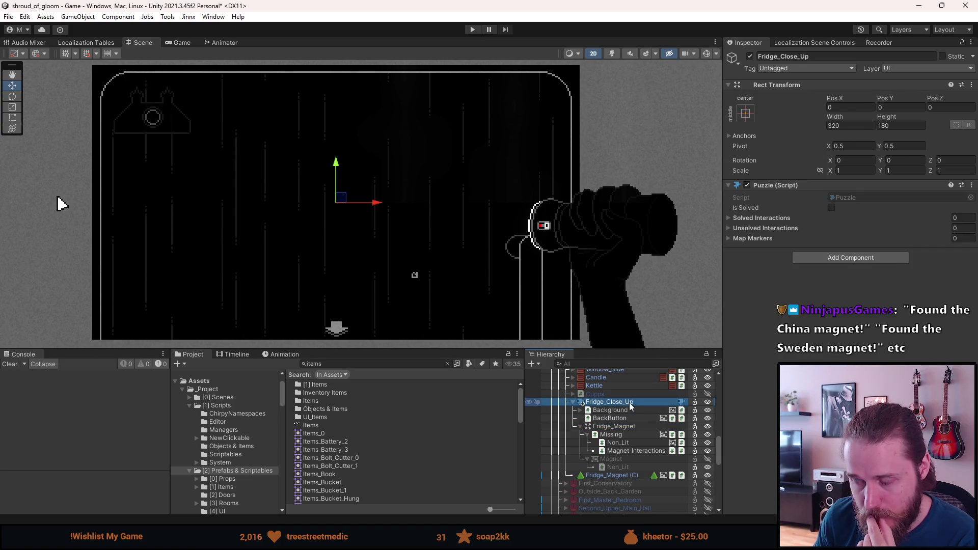
{"action": "left_click", "coordinate": [630, 427]}
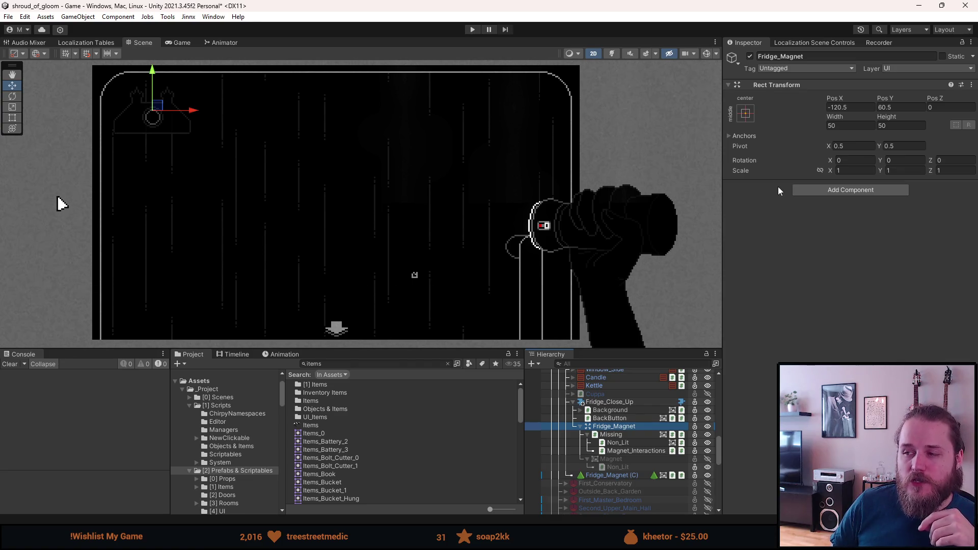
Step: Search the Add Component list on Fridge_Magnet for 'playsou'
{"action": "left_click", "coordinate": [828, 189]}
{"action": "type", "text": "playsou"}
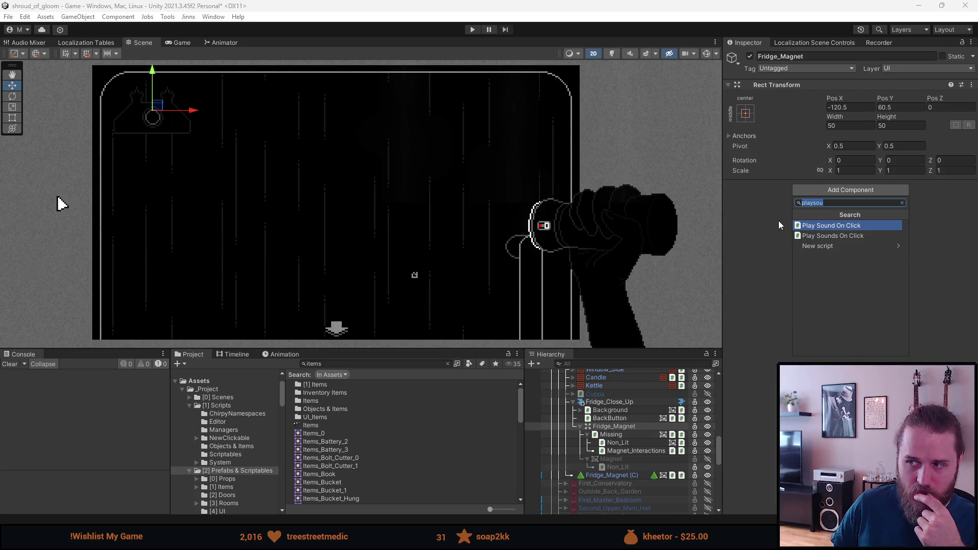
Step: Create and attach a new FridgeMagnet script on Fridge_Magnet, then open it in Visual Studio
{"action": "key", "text": "BackSpace"}
{"action": "type", "text": "FridgeMagnet"}
{"action": "key", "text": "Return"}
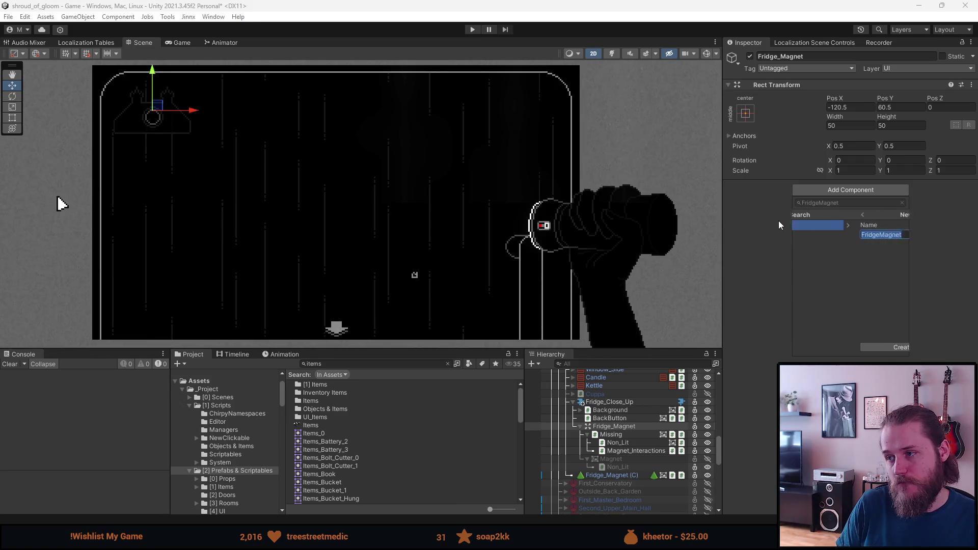
{"action": "key", "text": "Return"}
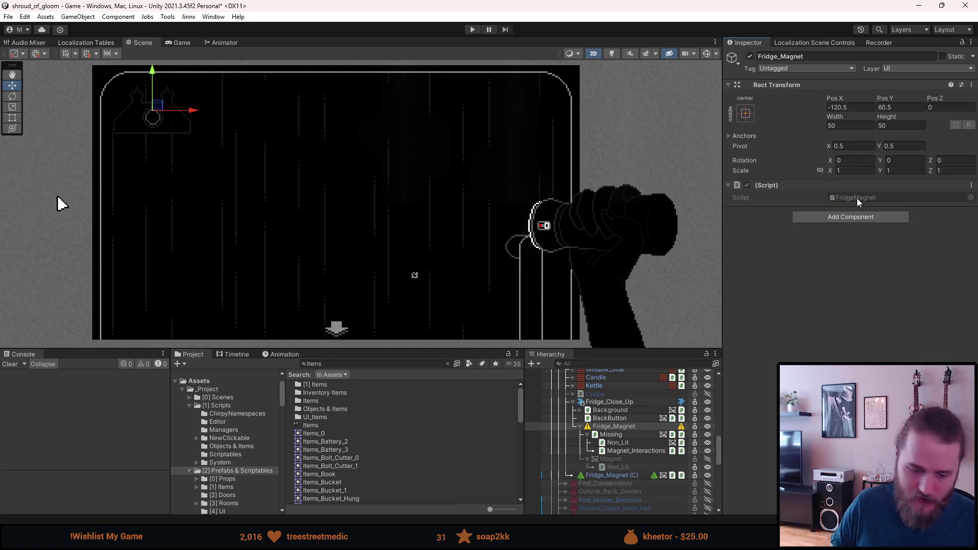
{"action": "double_click", "coordinate": [857, 197]}
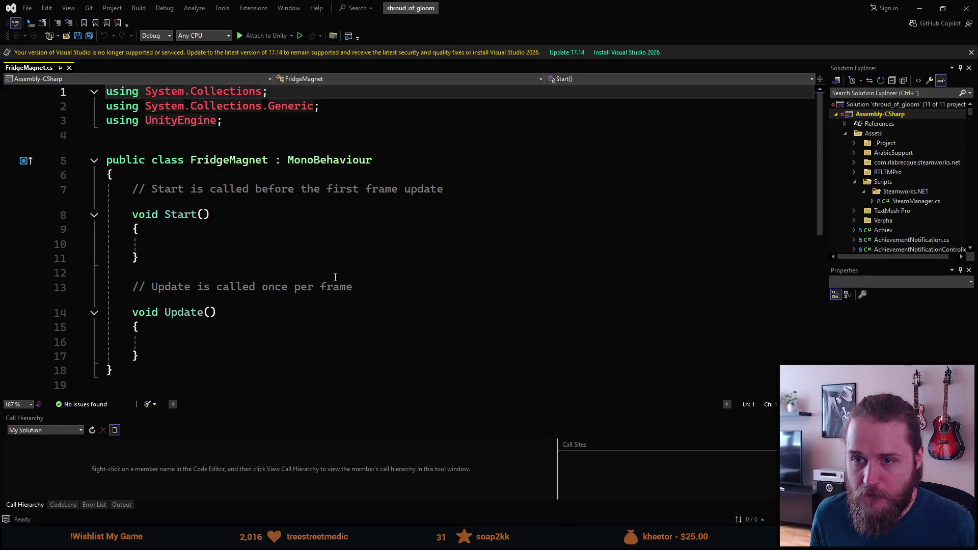
{"action": "left_click", "coordinate": [335, 277]}
Step: Delete the default Start and Update methods from the FridgeMagnet class
{"action": "key", "text": "ctrl+s"}
{"action": "left_click_drag", "start_coordinate": [184, 323], "coordinate": [133, 160]}
{"action": "key", "text": "Delete"}
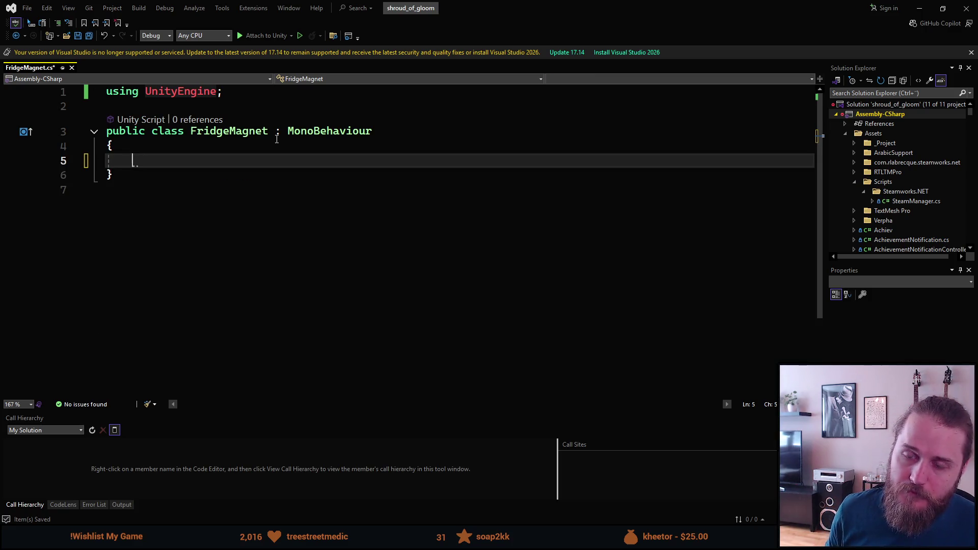
Step: Add a serialized private GameObject field named _missingMagnet and save the script
{"action": "type", "text": "sfpr"}
{"action": "key", "text": "Tab"}
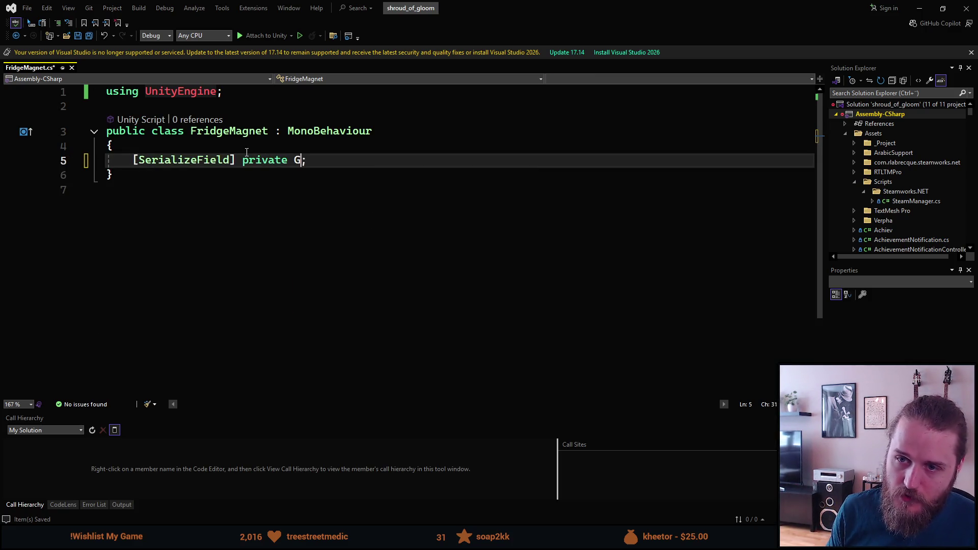
{"action": "type", "text": "GameO"}
{"action": "key", "text": "Tab"}
{"action": "type", "text": "_mi"}
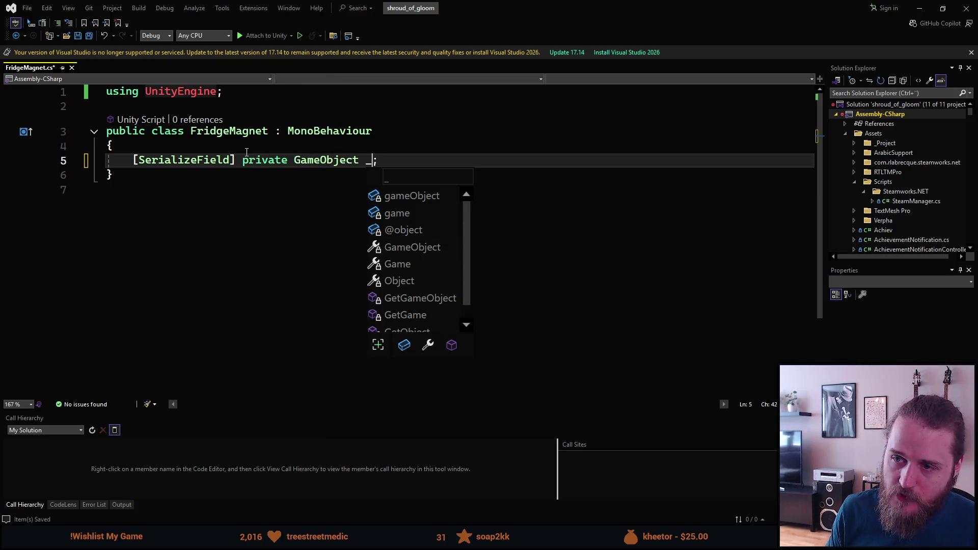
{"action": "type", "text": "ssingMagnet"}
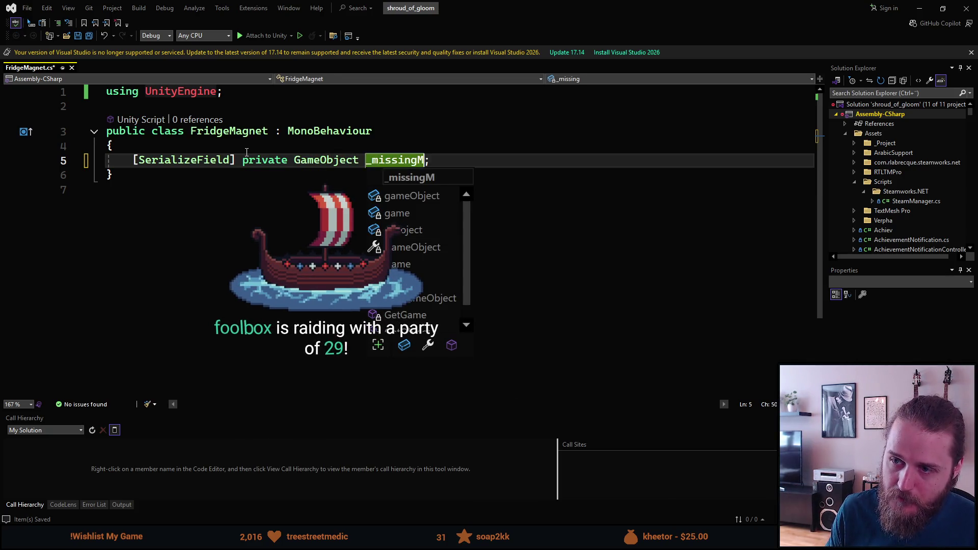
{"action": "key", "text": "ctrl+s"}
Step: Duplicate the field, rename the copy to Magnet, and return to the Unity editor
{"action": "key", "text": "ctrl+Left"}
{"action": "key", "text": "ctrl+Left"}
{"action": "key", "text": "ctrl+d"}
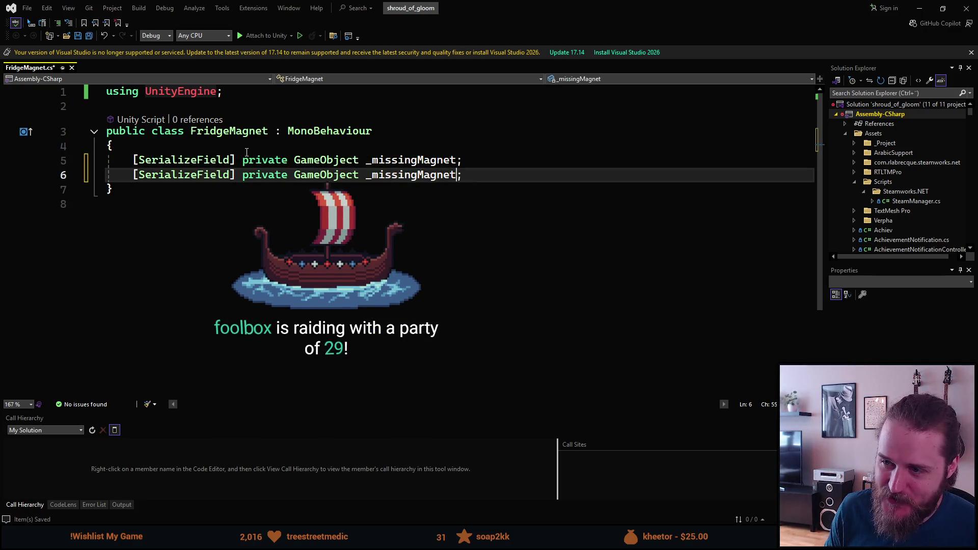
{"action": "key", "text": "ctrl+Right"}
{"action": "key", "text": "Right"}
{"action": "key", "text": "Right"}
{"action": "key", "text": "Right"}
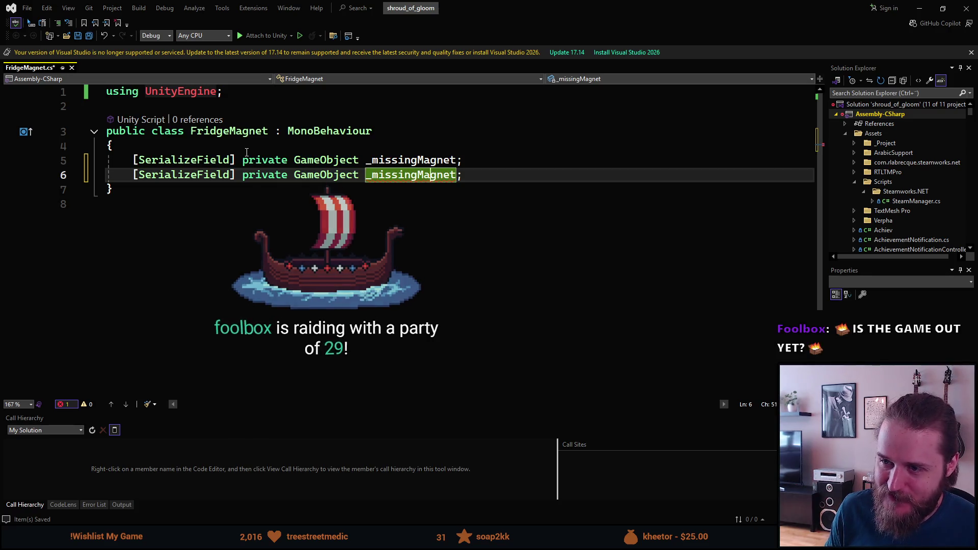
{"action": "key", "text": "ctrl+BackSpace"}
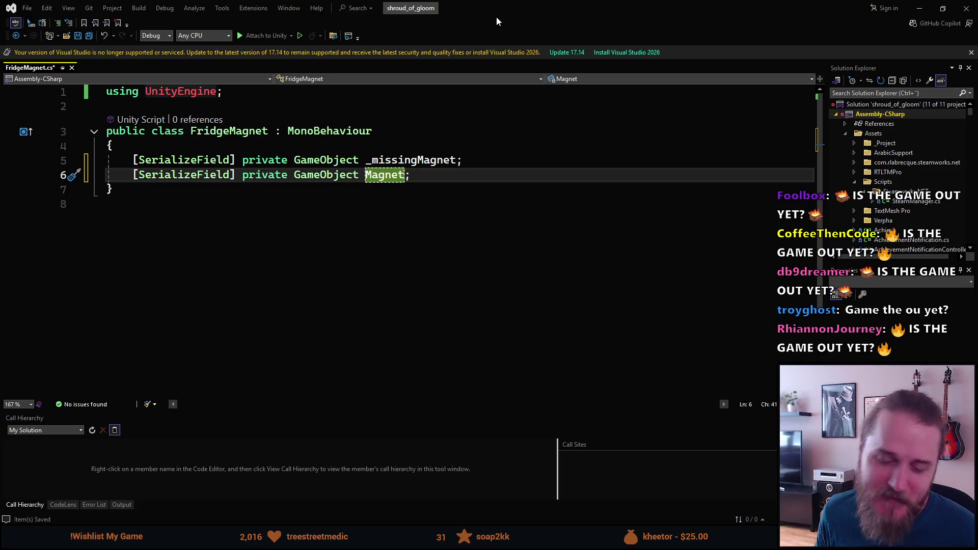
{"action": "mouse_move", "coordinate": [512, 11]}
{"action": "left_mouse_down"}
{"action": "mouse_move", "coordinate": [629, 71]}
{"action": "mouse_move", "coordinate": [976, 150]}
{"action": "left_mouse_up"}
{"action": "left_click", "coordinate": [60, 204]}
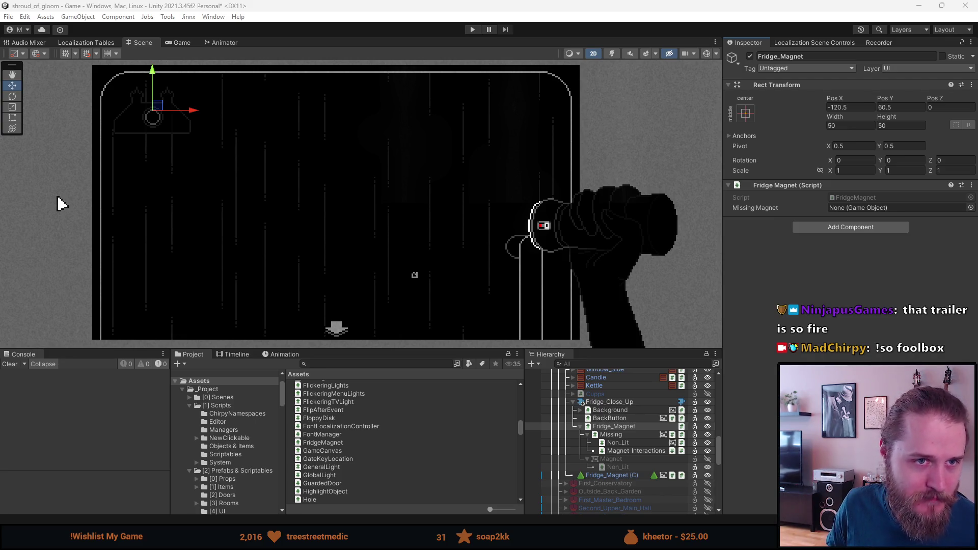
Step: Switch to Firefox and maximize it on the SCOPECREEP Steam store page
{"action": "key", "text": "alt+Tab"}
{"action": "left_click_drag", "start_coordinate": [128, 127], "coordinate": [244, 0]}
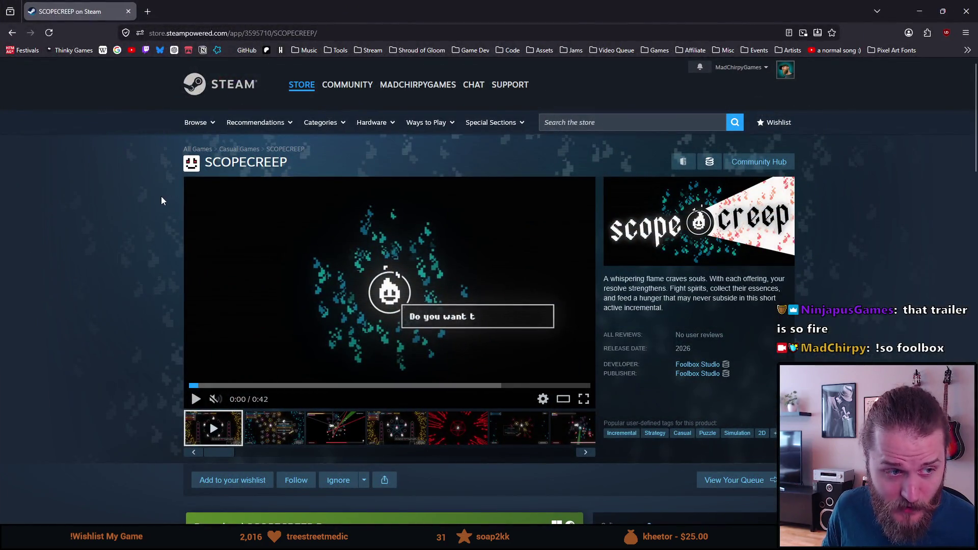
Step: Scroll up and down through the SCOPECREEP Steam store page
{"action": "mouse_move", "coordinate": [205, 168]}
{"action": "left_mouse_down"}
{"action": "mouse_move", "coordinate": [353, 148]}
{"action": "mouse_move", "coordinate": [325, 156]}
{"action": "left_mouse_up"}
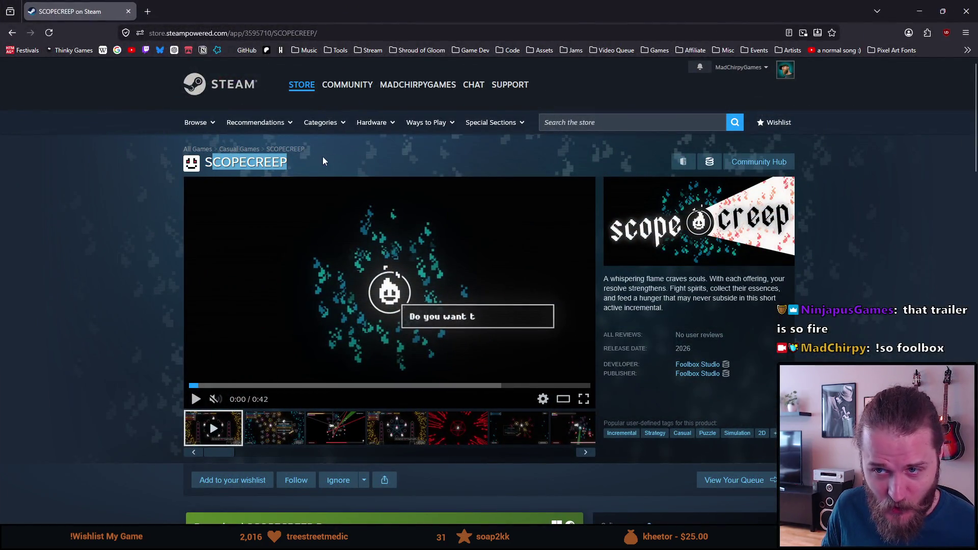
{"action": "left_click", "coordinate": [93, 207]}
{"action": "scroll", "coordinate": [94, 204], "scroll_direction": "down", "scroll_amount": 1}
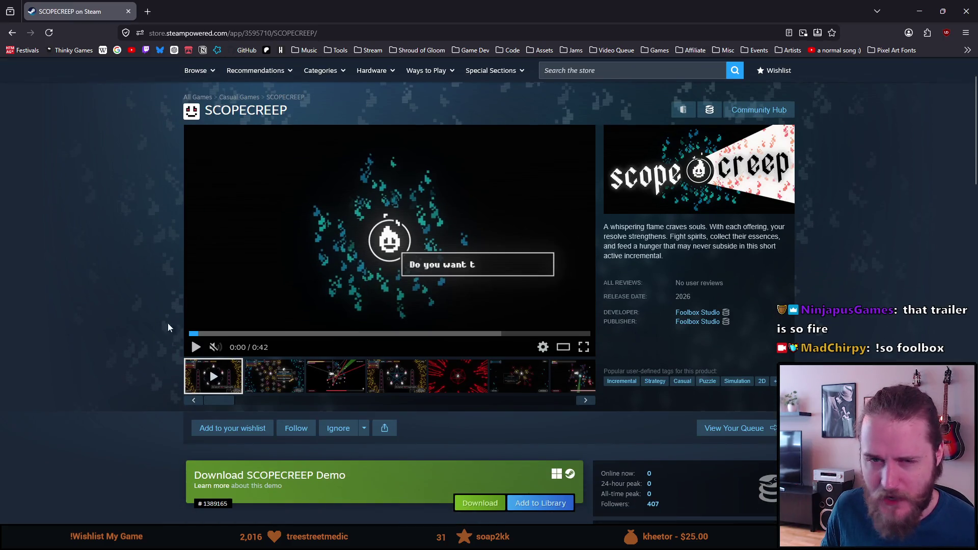
{"action": "scroll", "coordinate": [138, 284], "scroll_direction": "down", "scroll_amount": 2}
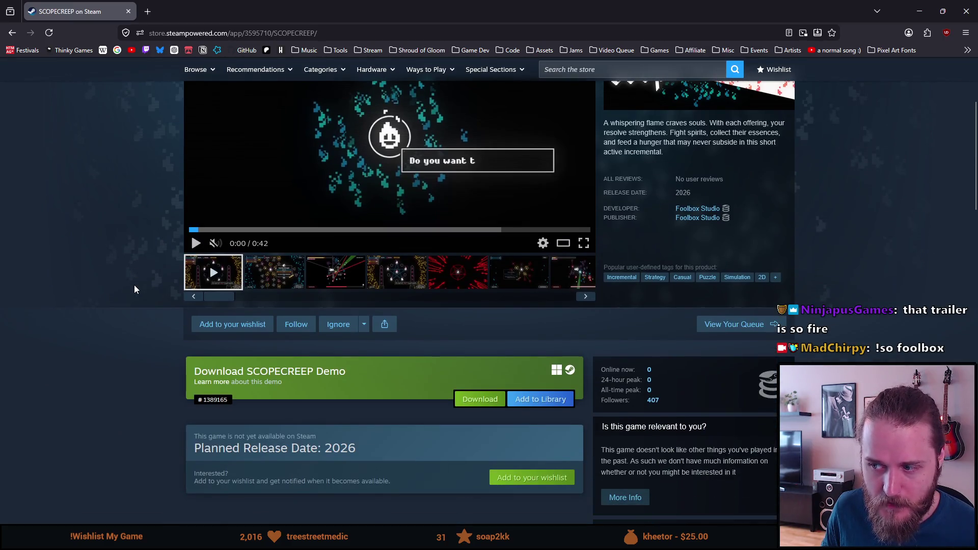
{"action": "scroll", "coordinate": [132, 279], "scroll_direction": "down", "scroll_amount": 1}
{"action": "scroll", "coordinate": [132, 279], "scroll_direction": "up", "scroll_amount": 2}
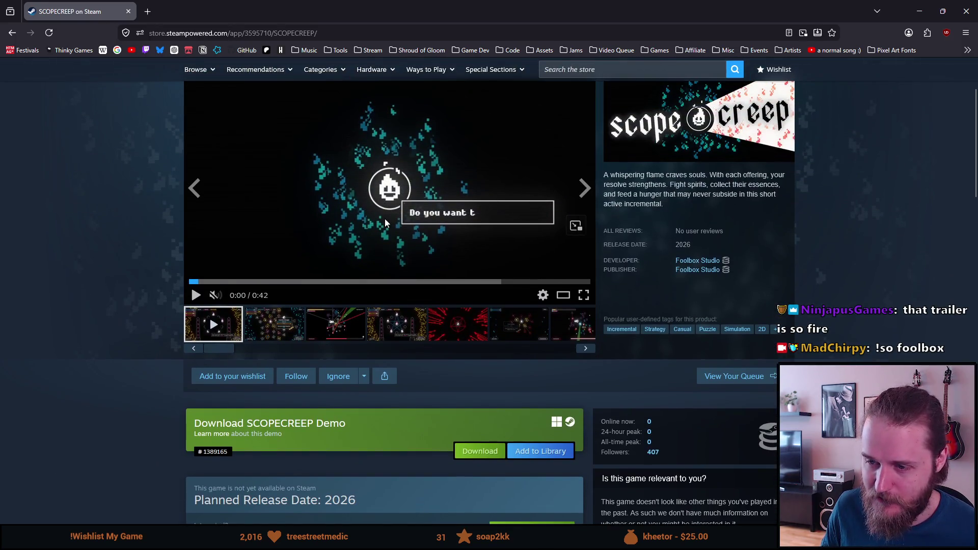
{"action": "scroll", "coordinate": [408, 279], "scroll_direction": "up", "scroll_amount": 2}
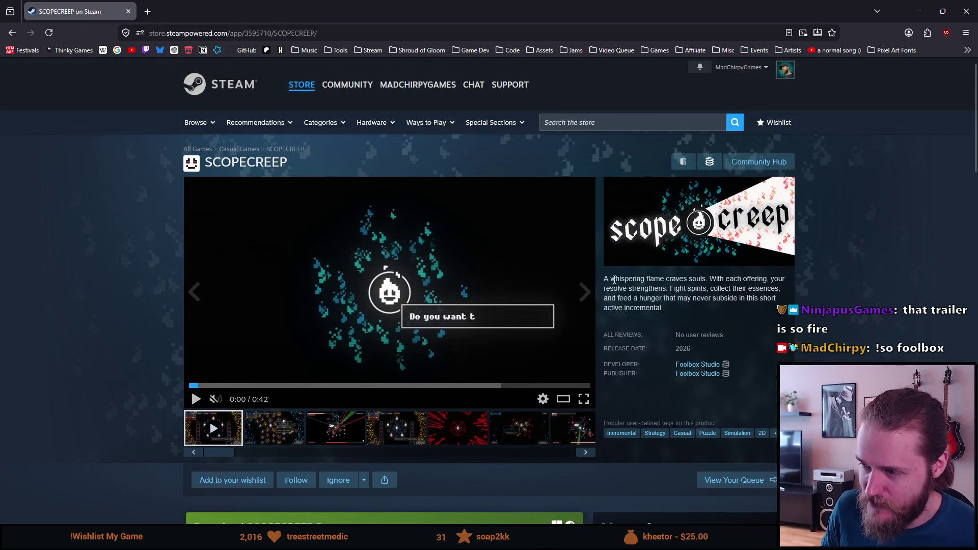
{"action": "scroll", "coordinate": [658, 187], "scroll_direction": "down", "scroll_amount": 2}
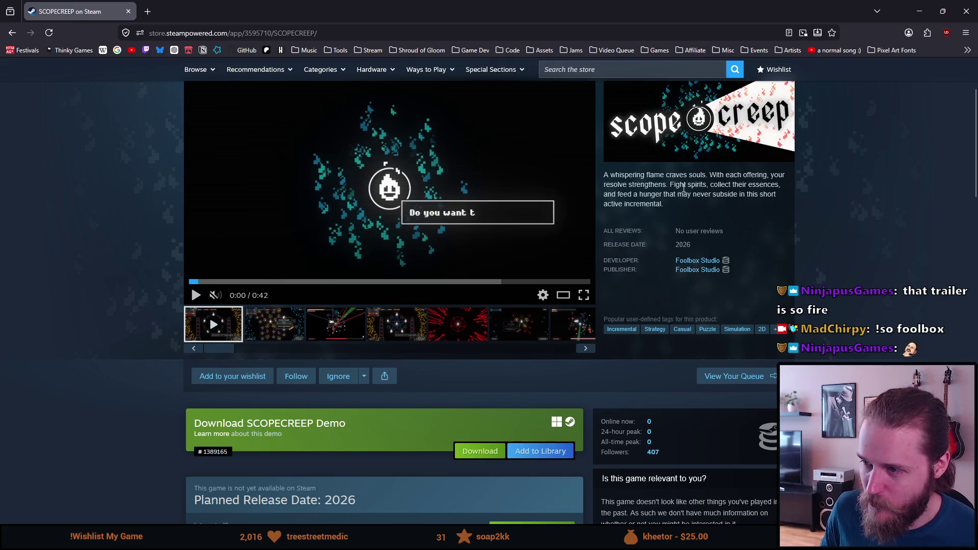
Step: Highlight the description lines about fighting spirits and feeding a hunger, then return to Unity
{"action": "left_click_drag", "start_coordinate": [669, 184], "coordinate": [769, 185]}
{"action": "left_click", "coordinate": [769, 185]}
{"action": "left_click_drag", "start_coordinate": [618, 194], "coordinate": [701, 194]}
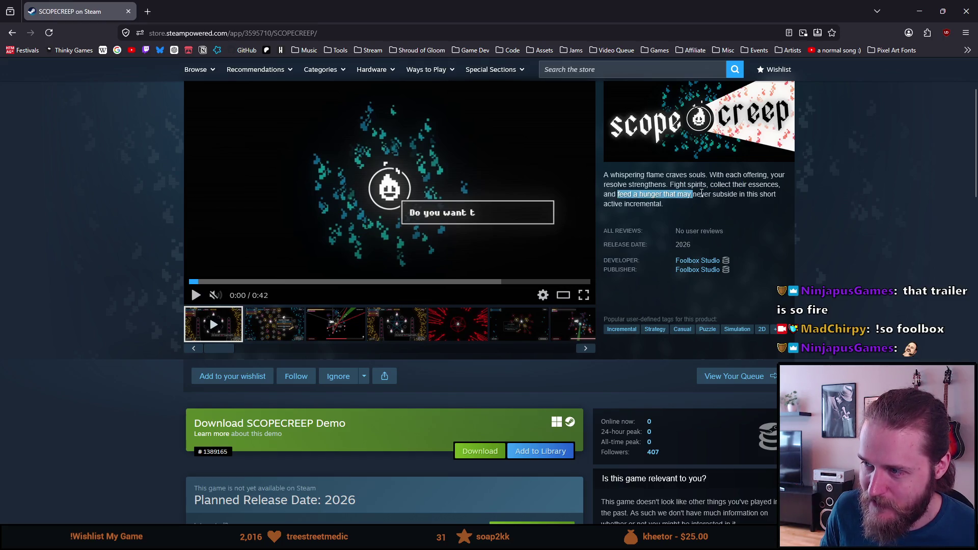
{"action": "left_click", "coordinate": [760, 194]}
{"action": "scroll", "coordinate": [308, 184], "scroll_direction": "up", "scroll_amount": 2}
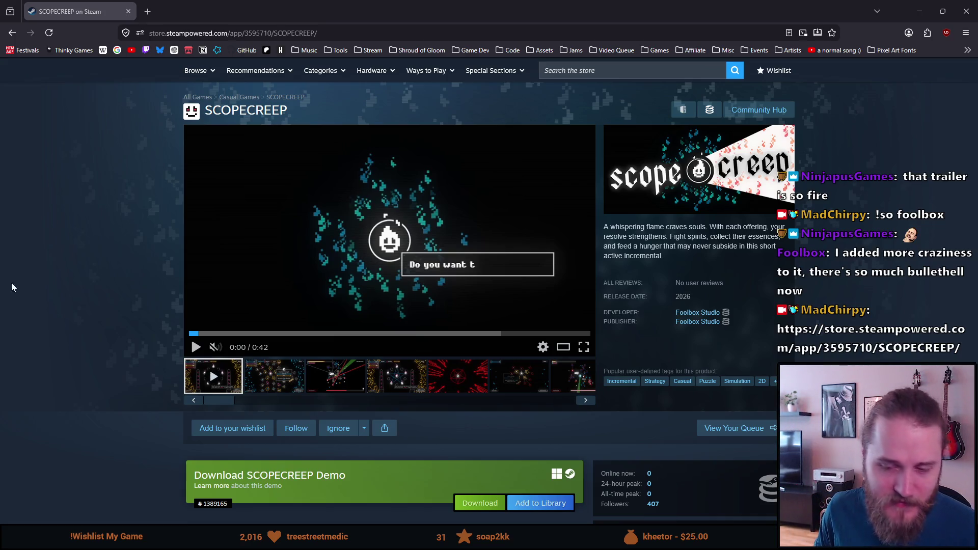
{"action": "scroll", "coordinate": [66, 275], "scroll_direction": "down", "scroll_amount": 1}
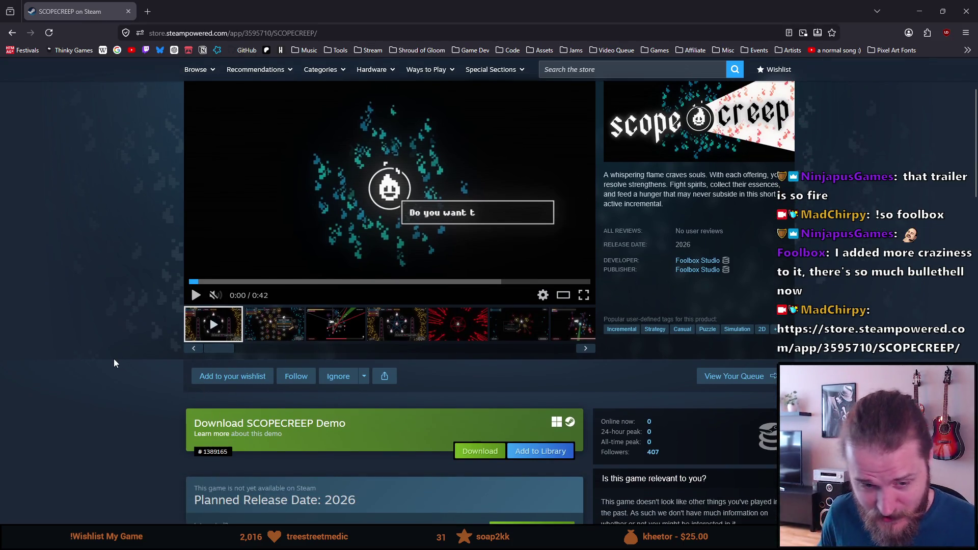
{"action": "scroll", "coordinate": [114, 361], "scroll_direction": "up", "scroll_amount": 1}
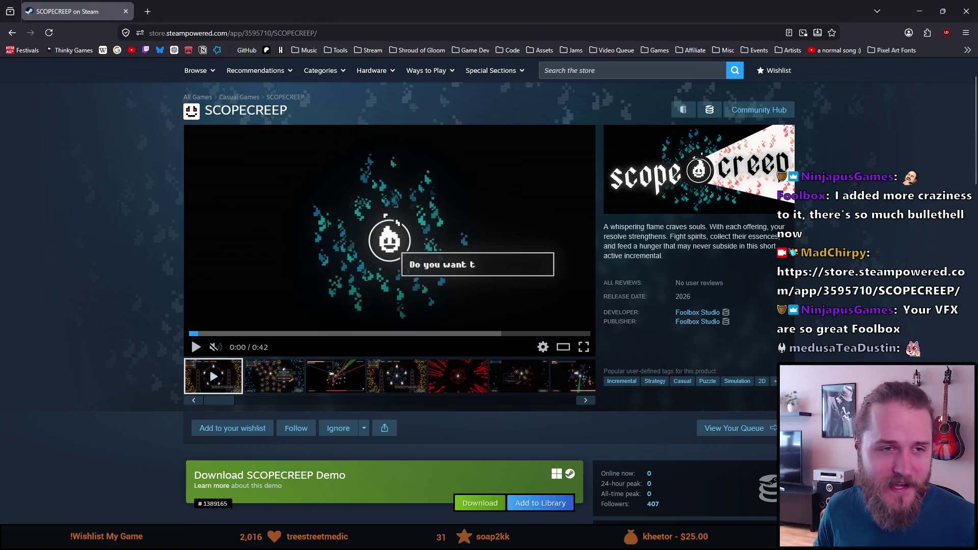
{"action": "key", "text": "alt+Tab"}
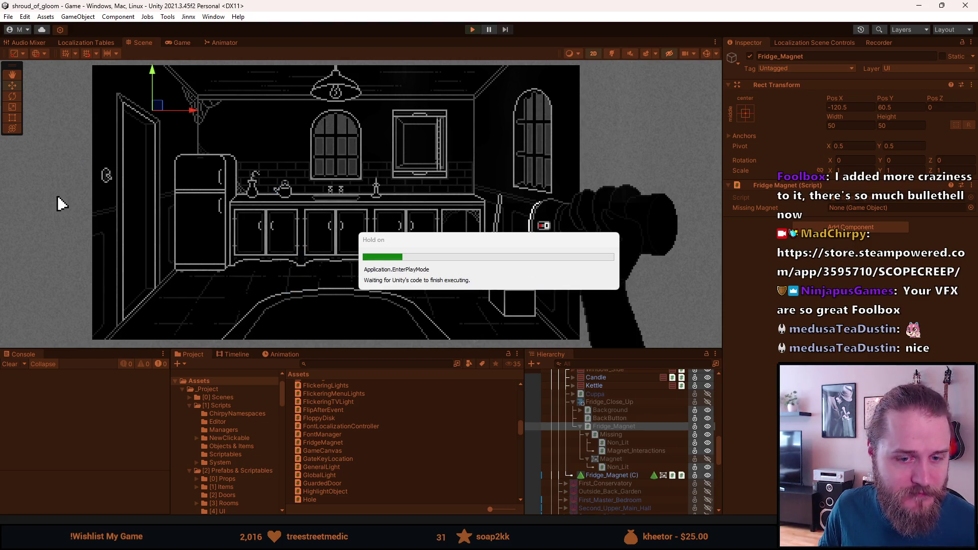
Step: Enlarge the game view and walk from the kitchen into the hallway and out its floor exit
{"action": "left_click_drag", "start_coordinate": [345, 350], "coordinate": [316, 476]}
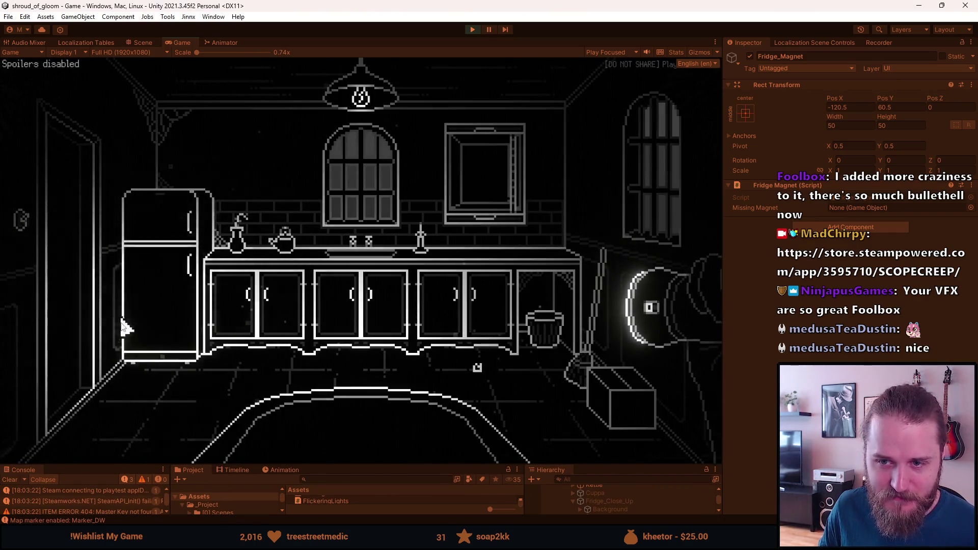
{"action": "left_click", "coordinate": [77, 225]}
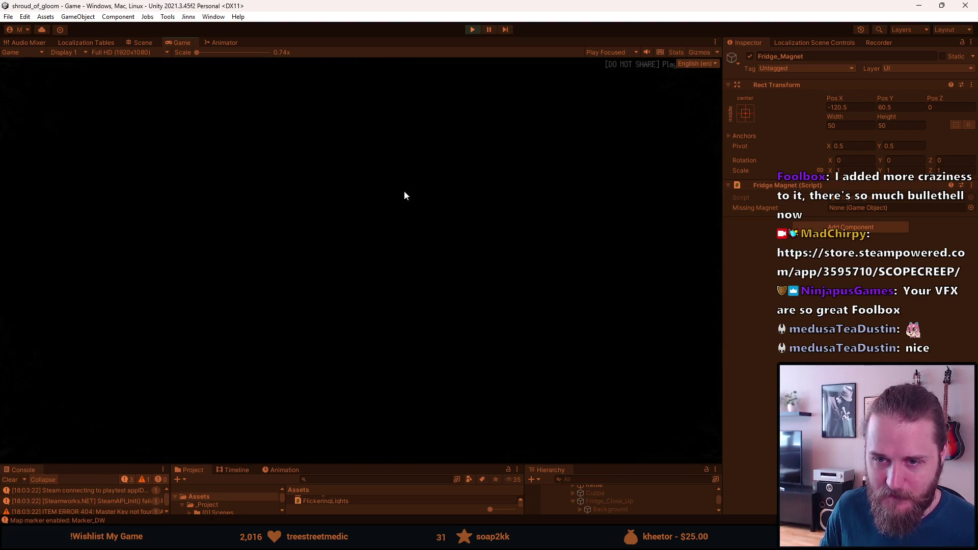
{"action": "left_click", "coordinate": [359, 142]}
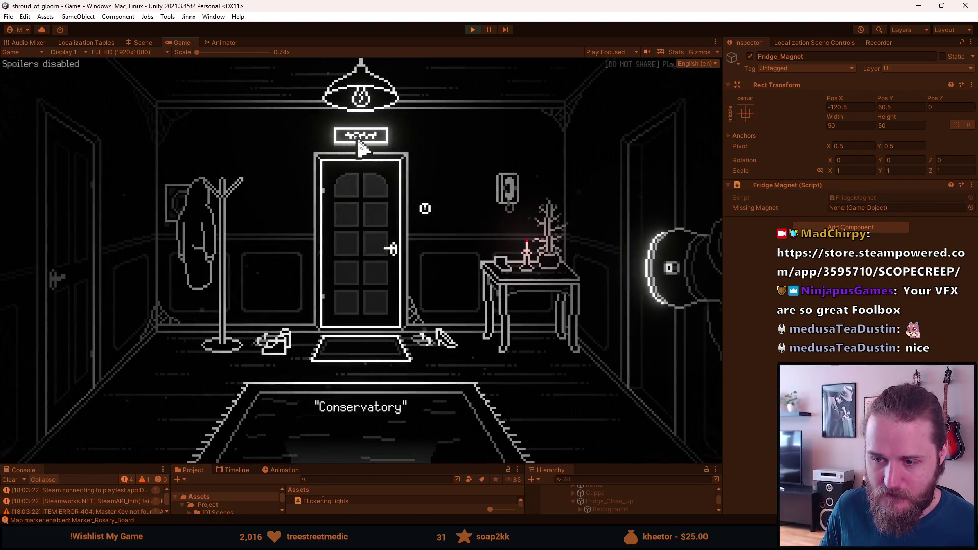
{"action": "left_click", "coordinate": [349, 449]}
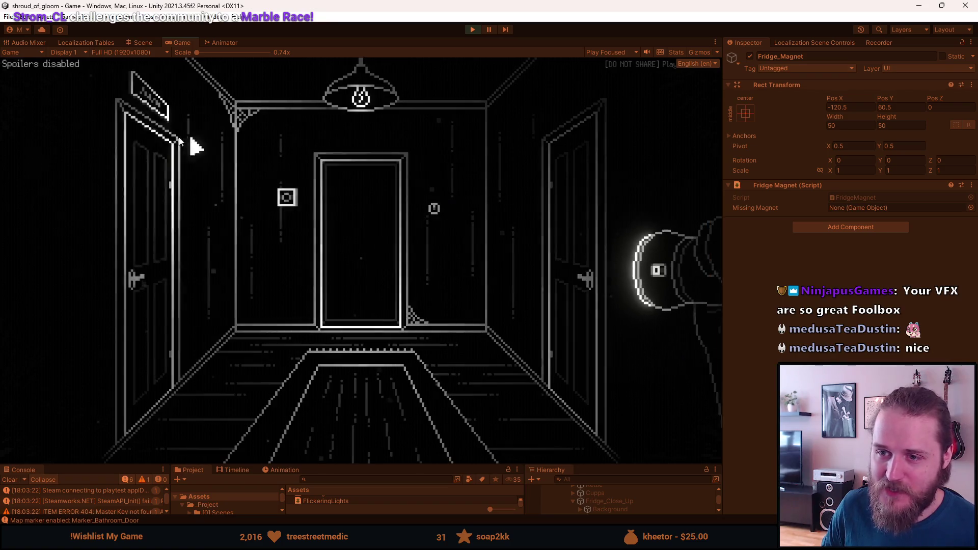
Step: Go down to Storage, check the VCR, enter the storage room and open dev tools with F1
{"action": "left_click", "coordinate": [350, 436]}
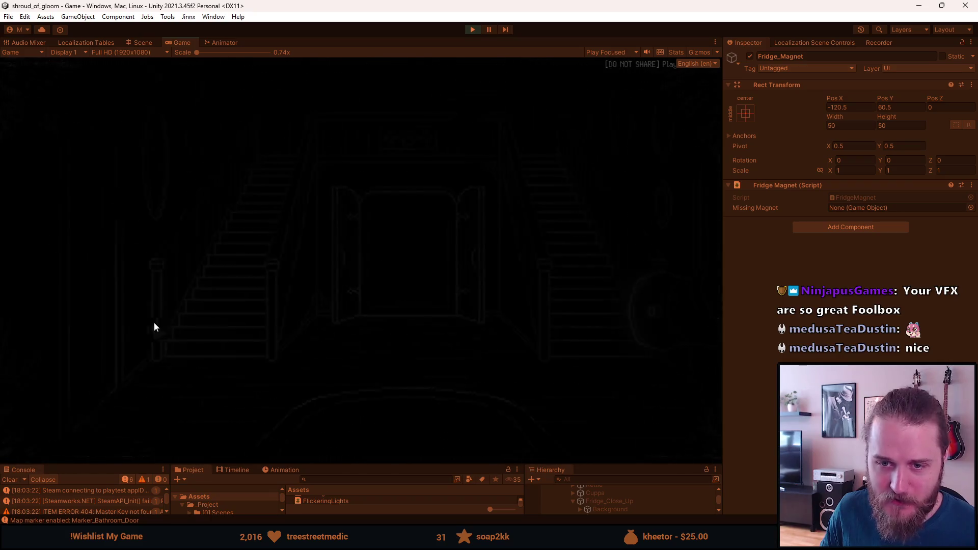
{"action": "left_click", "coordinate": [356, 333]}
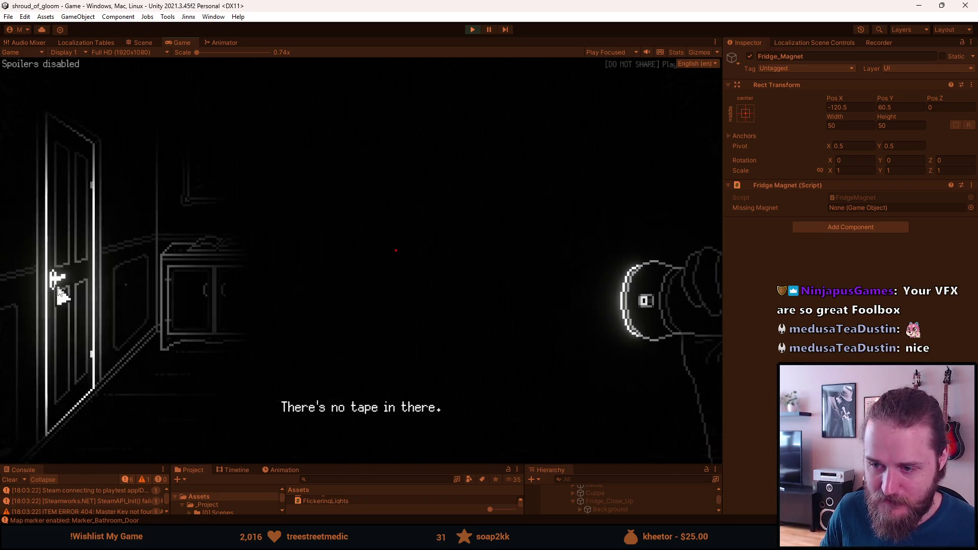
{"action": "left_click", "coordinate": [81, 280]}
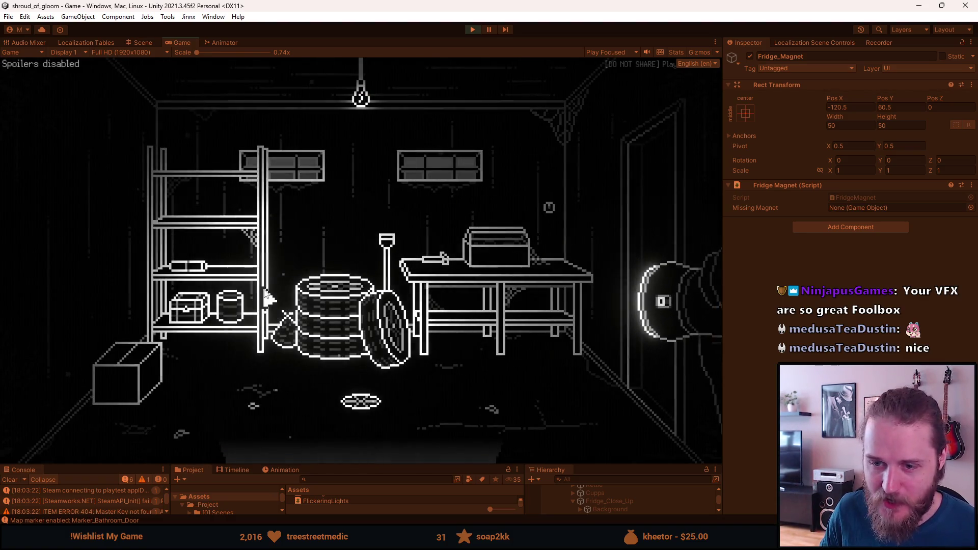
{"action": "key", "text": "F1"}
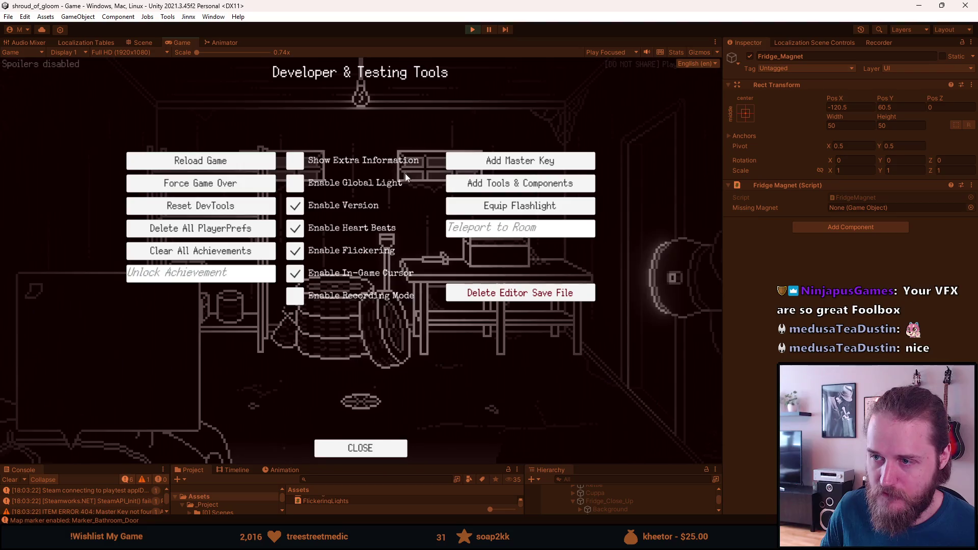